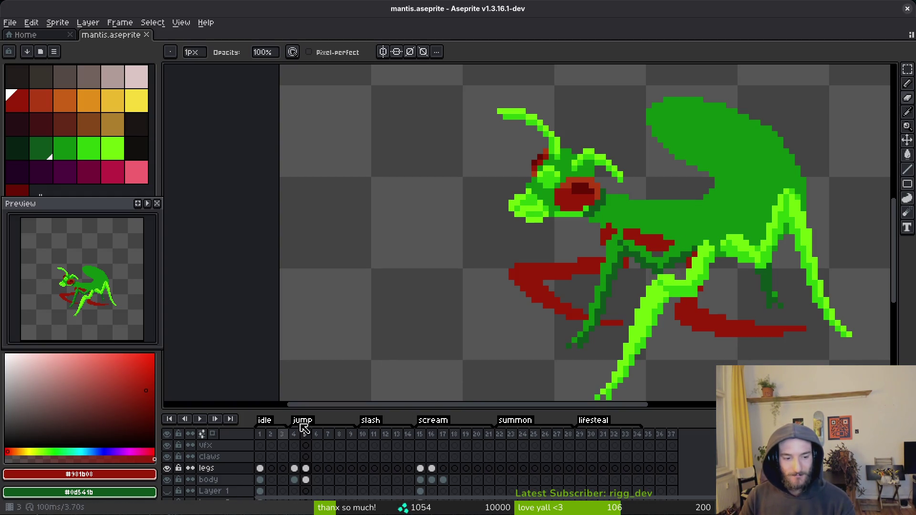
- Magic-wand the dark red claw pixels on the frame 5 body cel and cut them out
{"action": "scroll", "coordinate": [655, 266], "scroll_direction": "down", "scroll_amount": 1}
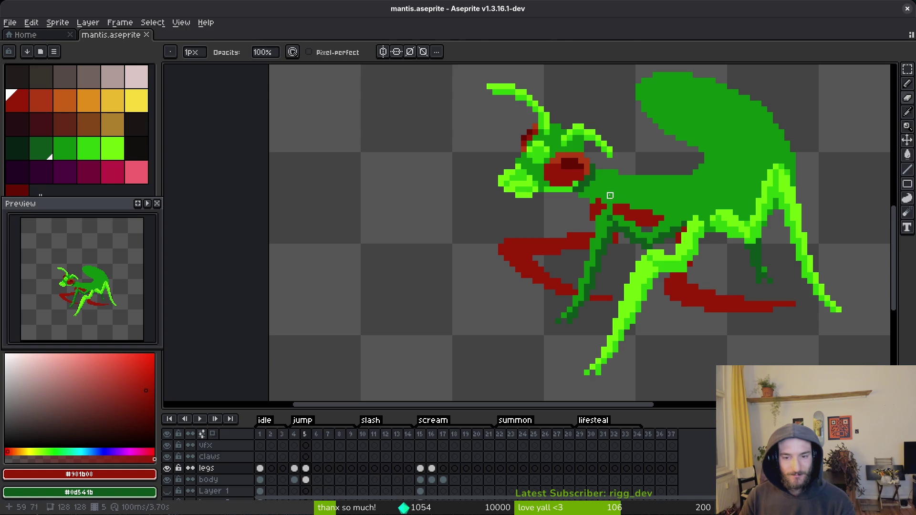
{"action": "key", "text": "w"}
{"action": "left_click", "coordinate": [646, 224]}
{"action": "key", "text": "ctrl+d"}
{"action": "left_click", "coordinate": [306, 479]}
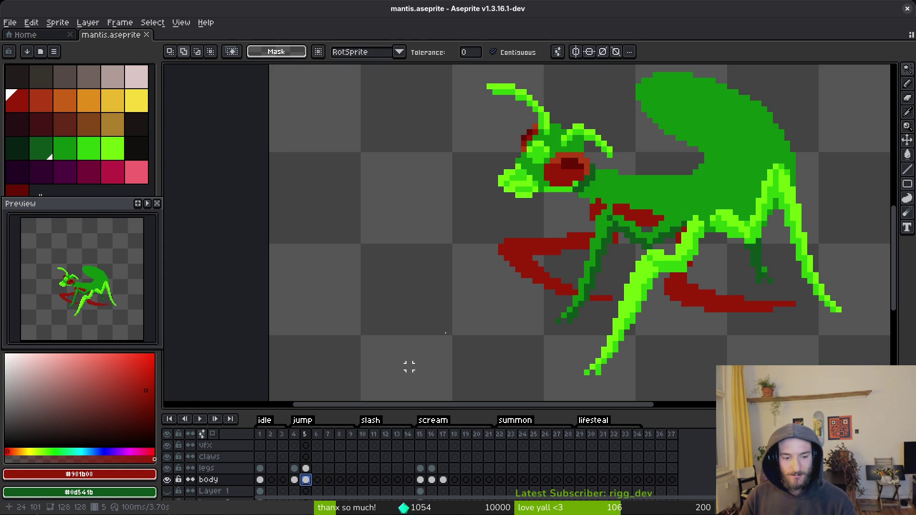
{"action": "left_click", "coordinate": [645, 213]}
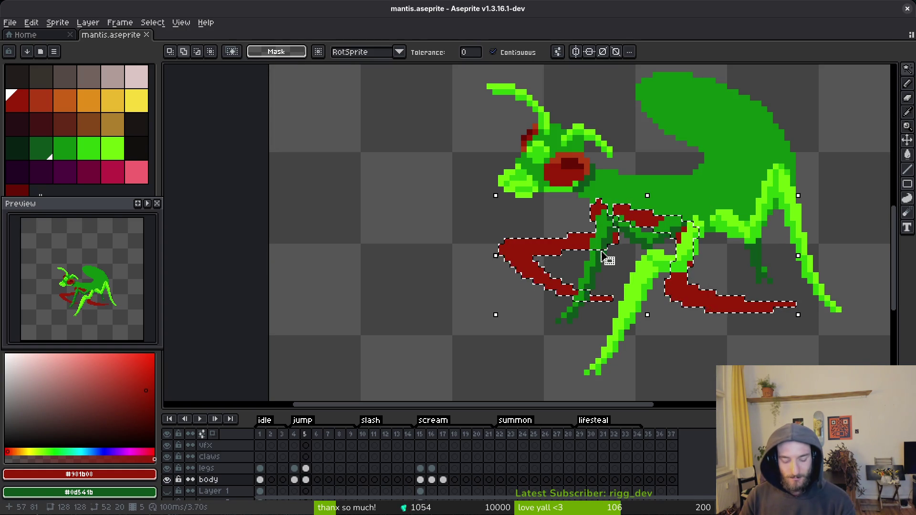
{"action": "key", "text": "Delete"}
- Paste the red claws onto the claws layer at frame 5 and save
{"action": "left_click", "coordinate": [306, 457]}
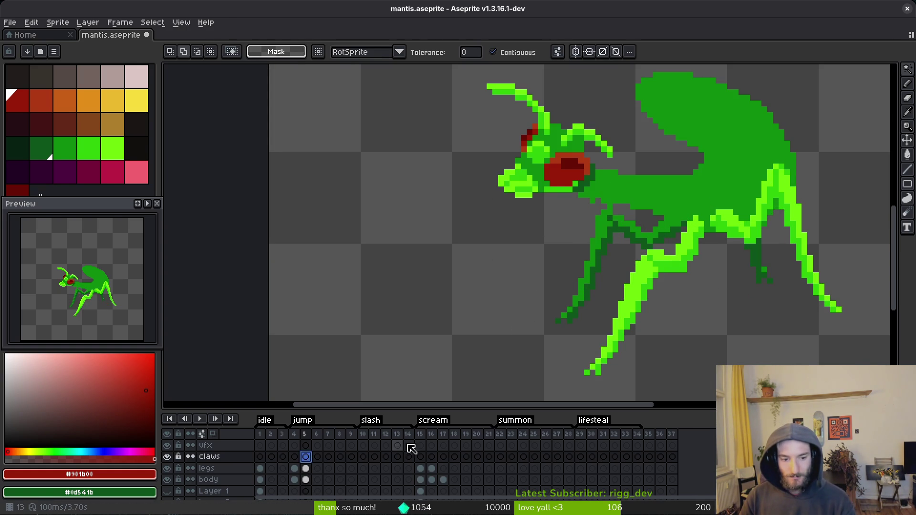
{"action": "key", "text": "ctrl+v"}
{"action": "key", "text": "ctrl+s"}
{"action": "scroll", "coordinate": [632, 256], "scroll_direction": "up", "scroll_amount": 3}
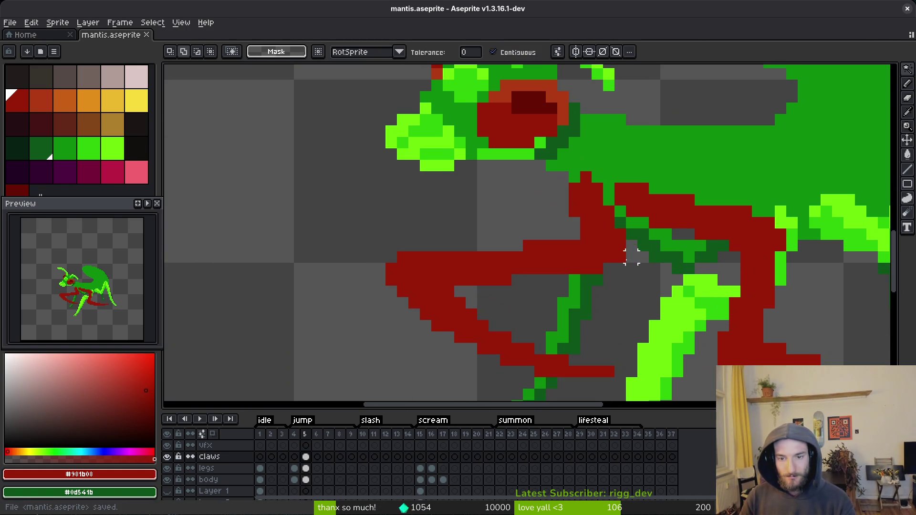
{"action": "left_click_drag", "start_coordinate": [620, 245], "coordinate": [624, 252]}
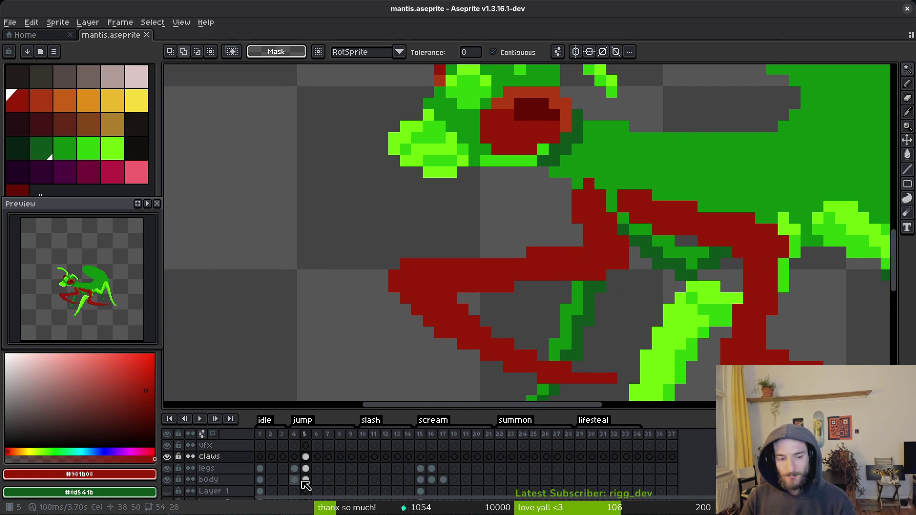
- Rename the claws layer to leftClaw
{"action": "double_click", "coordinate": [213, 457]}
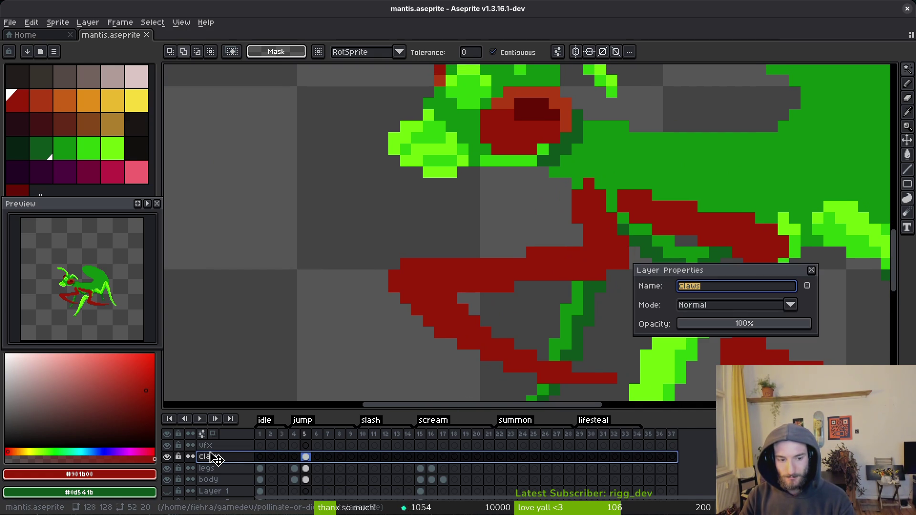
{"action": "key", "text": "Return"}
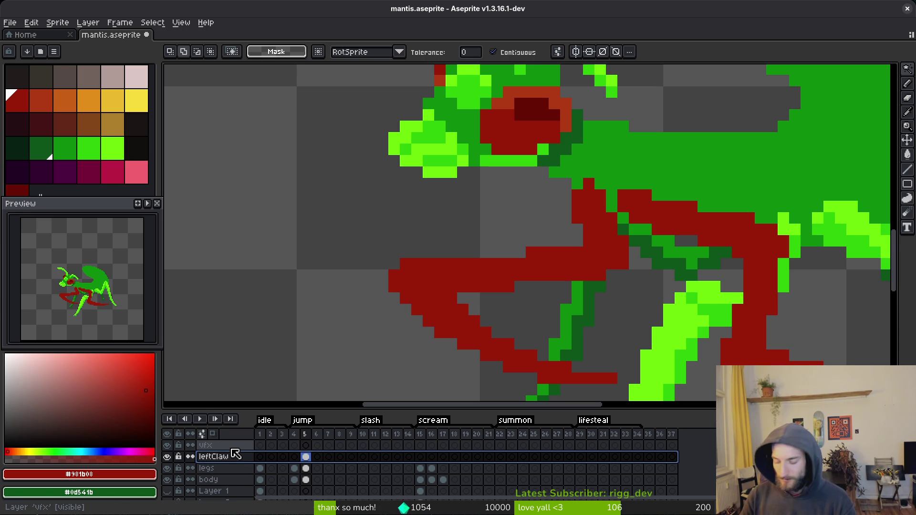
{"action": "key", "text": "shift+n"}
{"action": "key", "text": "ctrl+z"}
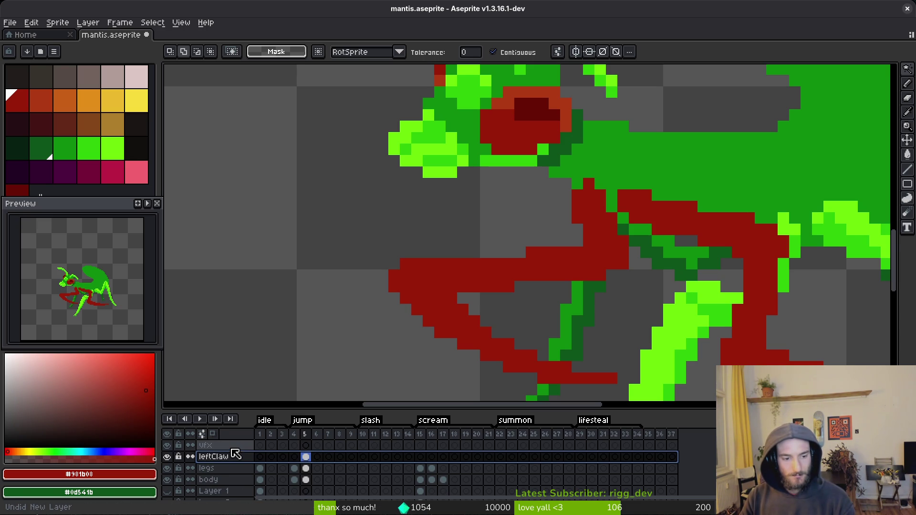
{"action": "left_click", "coordinate": [235, 489]}
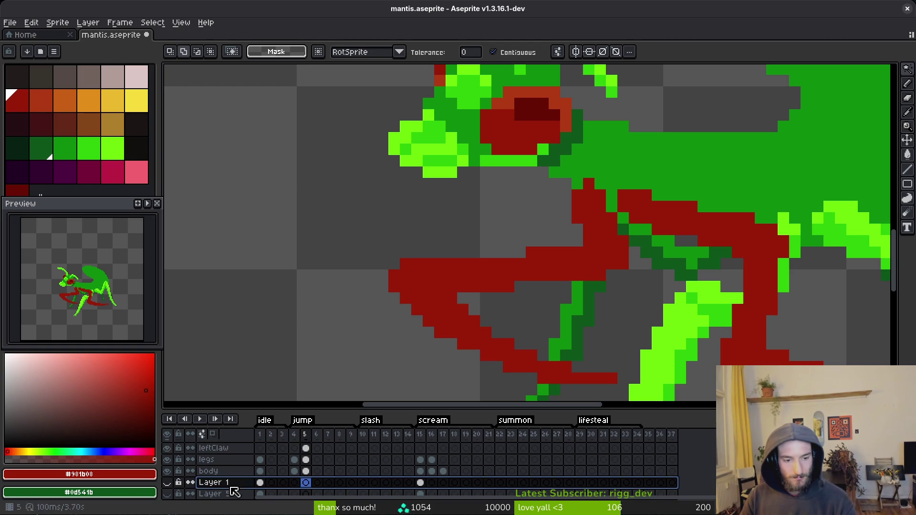
{"action": "left_click", "coordinate": [224, 448]}
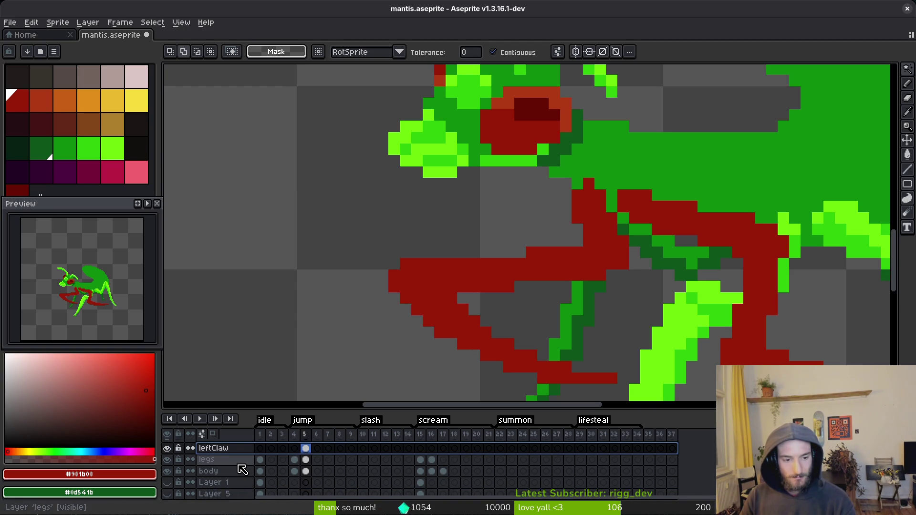
- Add a new empty layer above leftClaw named rightClaw
{"action": "scroll", "coordinate": [239, 462], "scroll_direction": "up", "scroll_amount": 1}
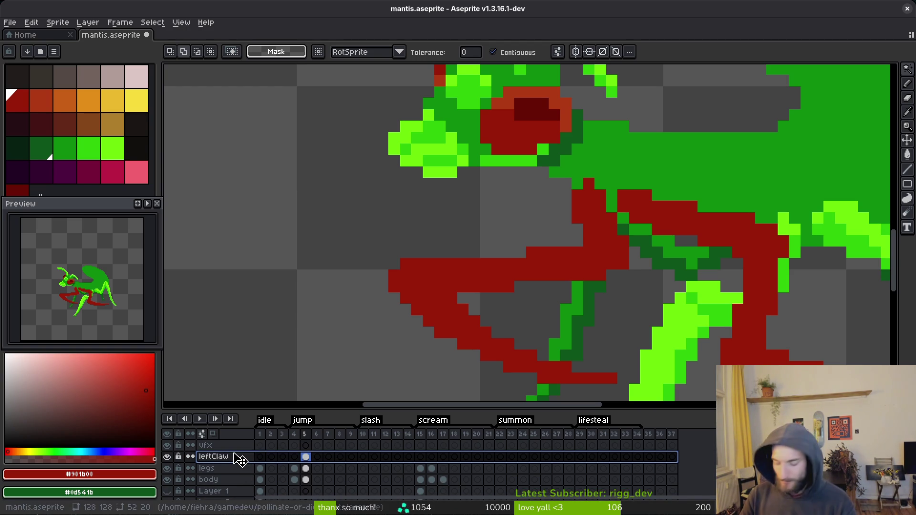
{"action": "key", "text": "shift+n"}
{"action": "key", "text": "ctrl+z"}
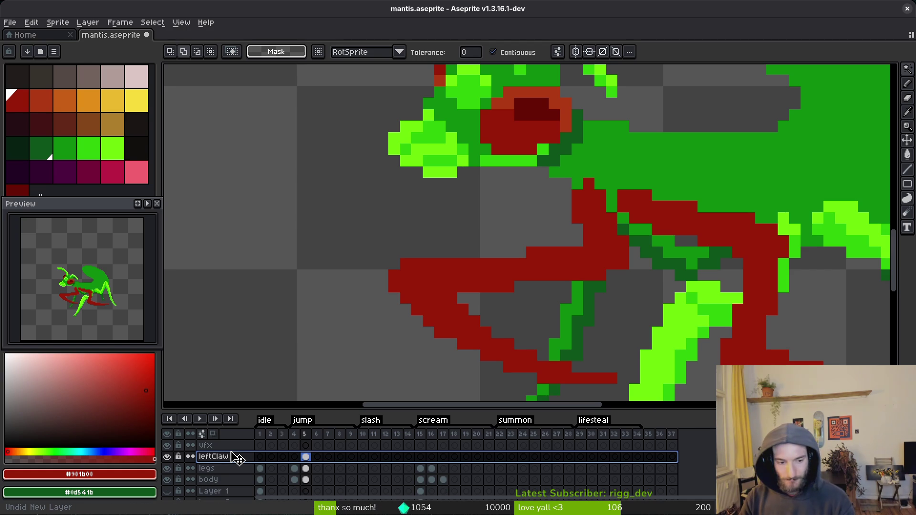
{"action": "key", "text": "ctrl+y"}
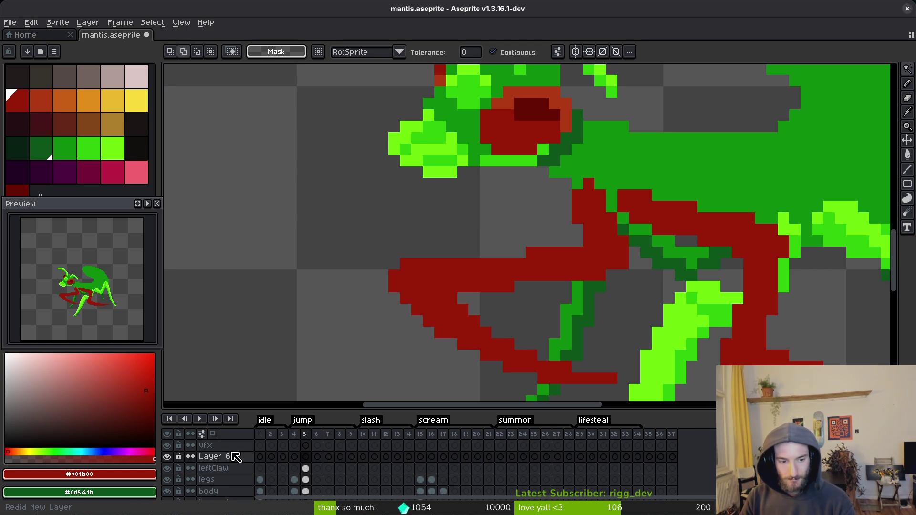
{"action": "double_click", "coordinate": [233, 455]}
{"action": "type", "text": "rightClaw"}
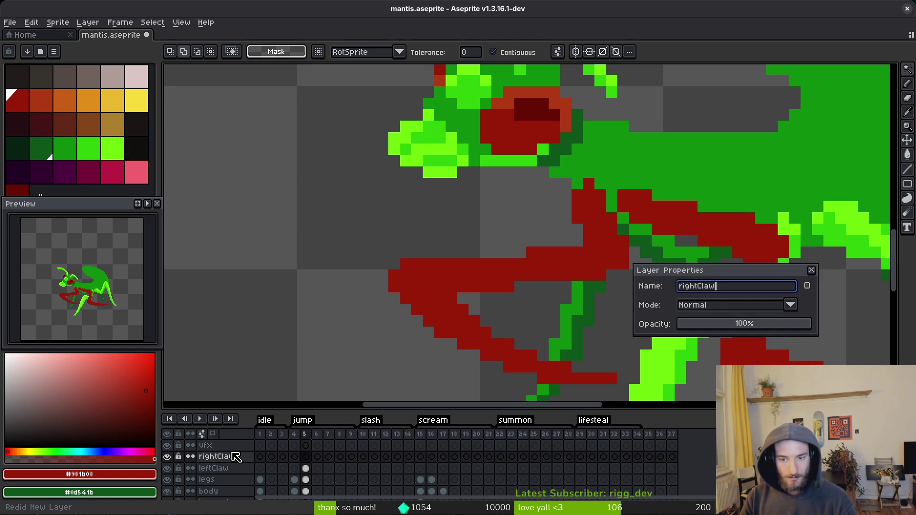
{"action": "key", "text": "Return"}
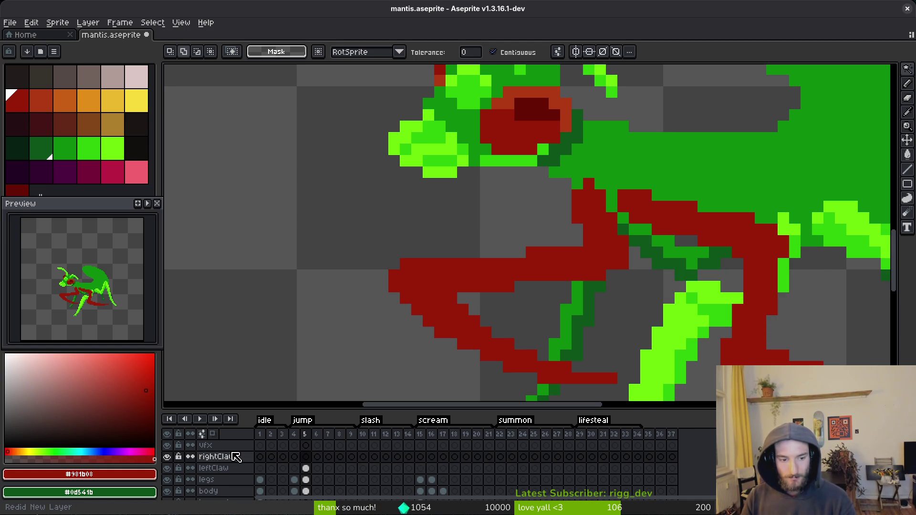
{"action": "scroll", "coordinate": [591, 268], "scroll_direction": "down", "scroll_amount": 3}
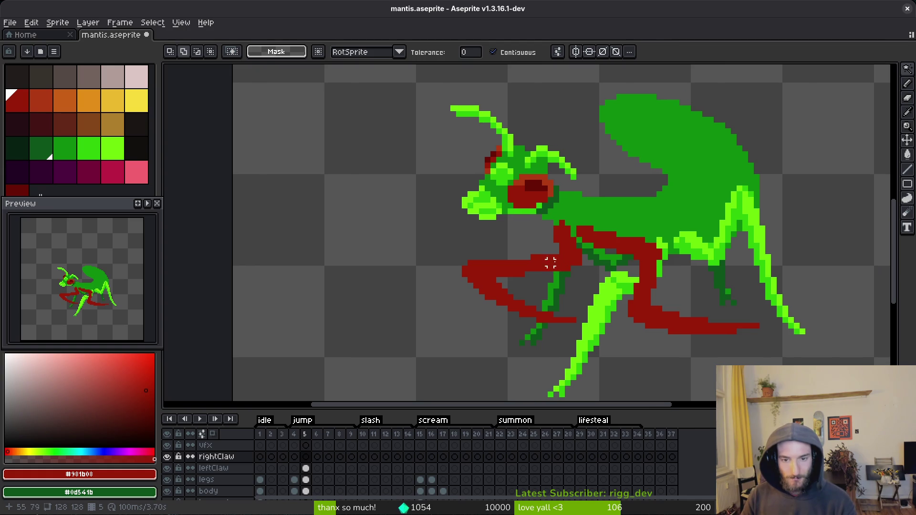
- Cut the front red claw from leftClaw, paste it onto rightClaw and save
{"action": "left_click", "coordinate": [308, 469]}
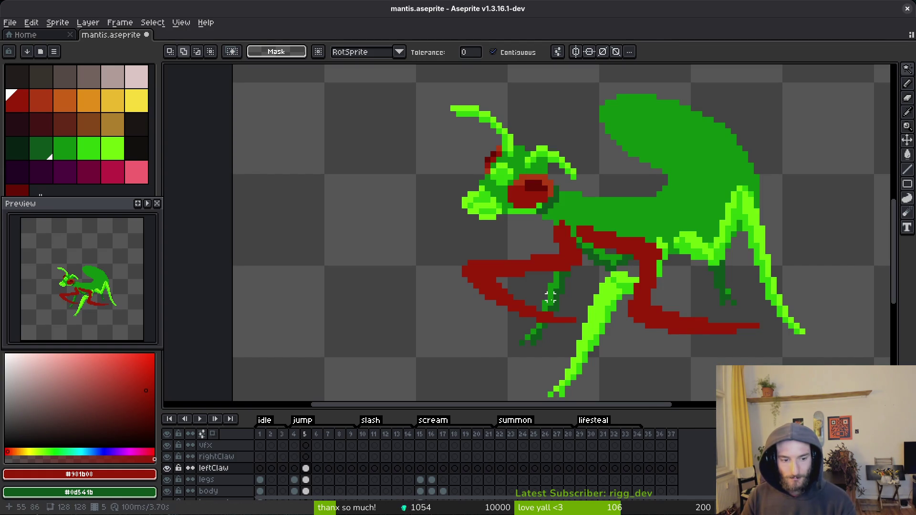
{"action": "left_click", "coordinate": [557, 268]}
{"action": "key", "text": "Delete"}
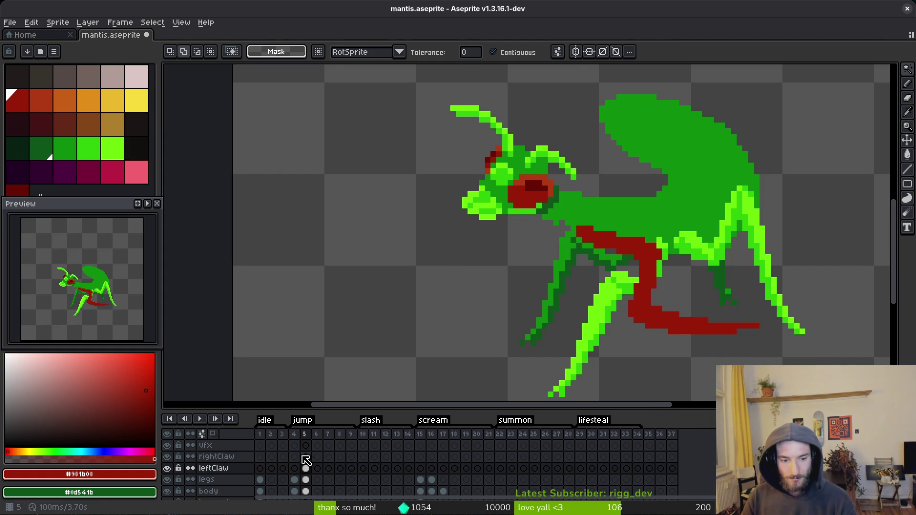
{"action": "left_click", "coordinate": [306, 458]}
{"action": "key", "text": "ctrl+v"}
{"action": "key", "text": "ctrl+s"}
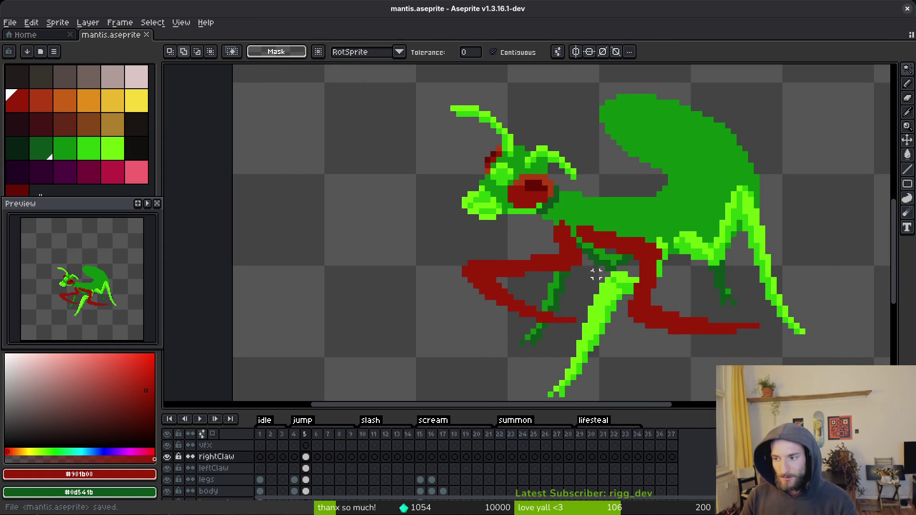
- Reorder rightClaw in the timeline so it sits directly above the legs layer
{"action": "scroll", "coordinate": [597, 274], "scroll_direction": "down", "scroll_amount": 2}
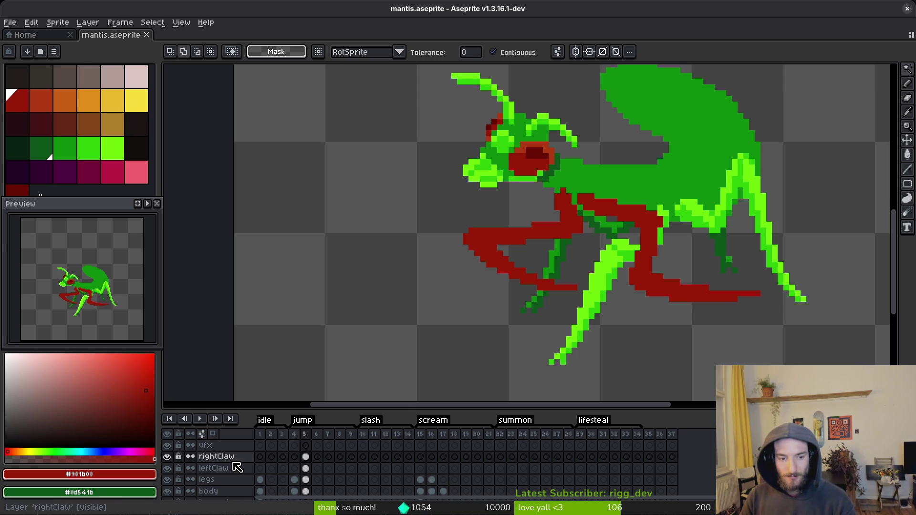
{"action": "left_click_drag", "start_coordinate": [236, 458], "coordinate": [241, 490]}
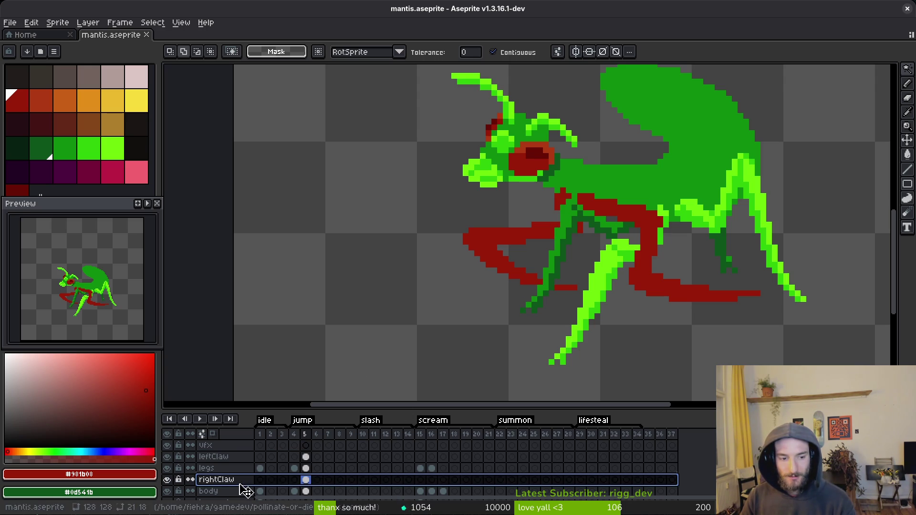
{"action": "key", "text": "ctrl+s"}
{"action": "scroll", "coordinate": [596, 282], "scroll_direction": "down", "scroll_amount": 1}
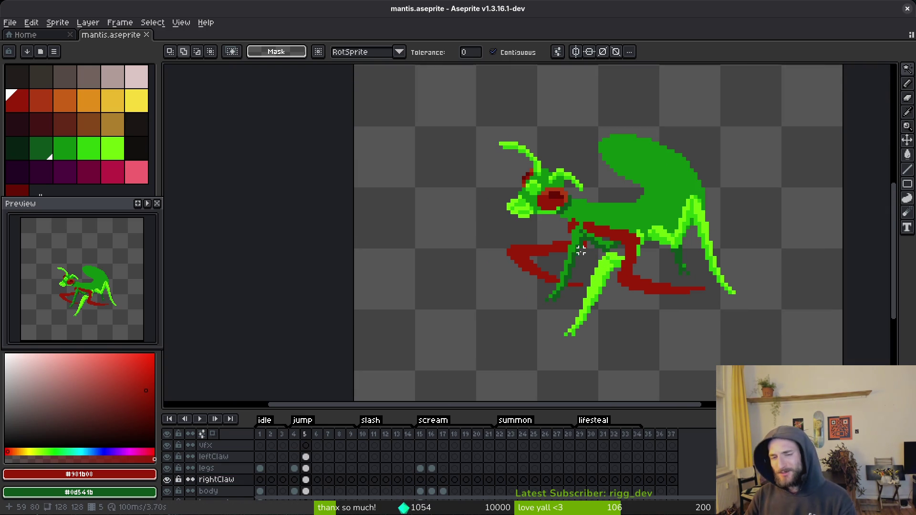
{"action": "scroll", "coordinate": [600, 246], "scroll_direction": "up", "scroll_amount": 1}
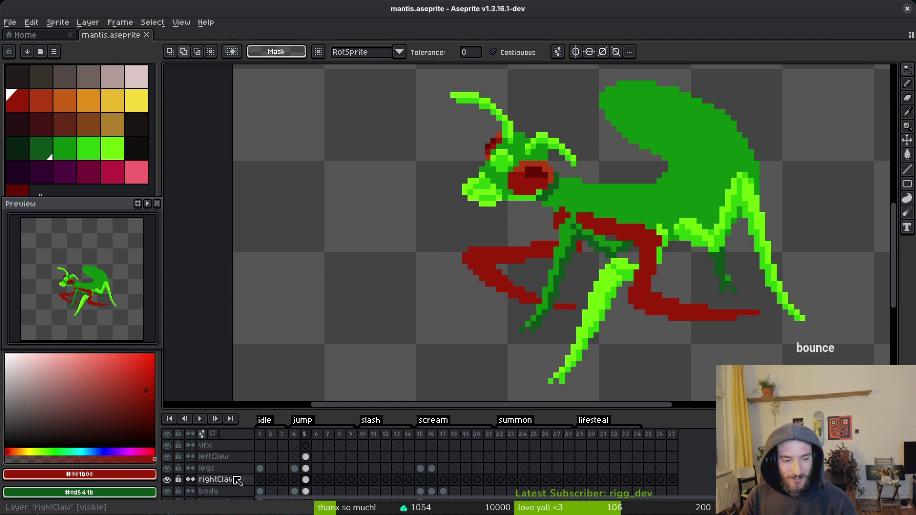
{"action": "left_click_drag", "start_coordinate": [232, 479], "coordinate": [243, 470]}
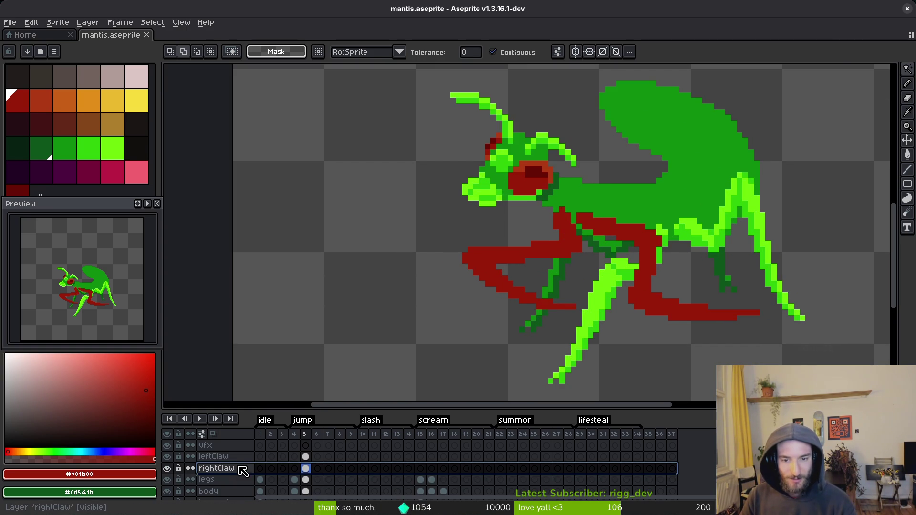
{"action": "scroll", "coordinate": [577, 294], "scroll_direction": "down", "scroll_amount": 3}
- Touch up the claw-leg join with green, red and dark-green pixels
{"action": "scroll", "coordinate": [576, 294], "scroll_direction": "up", "scroll_amount": 10}
{"action": "key", "text": "b"}
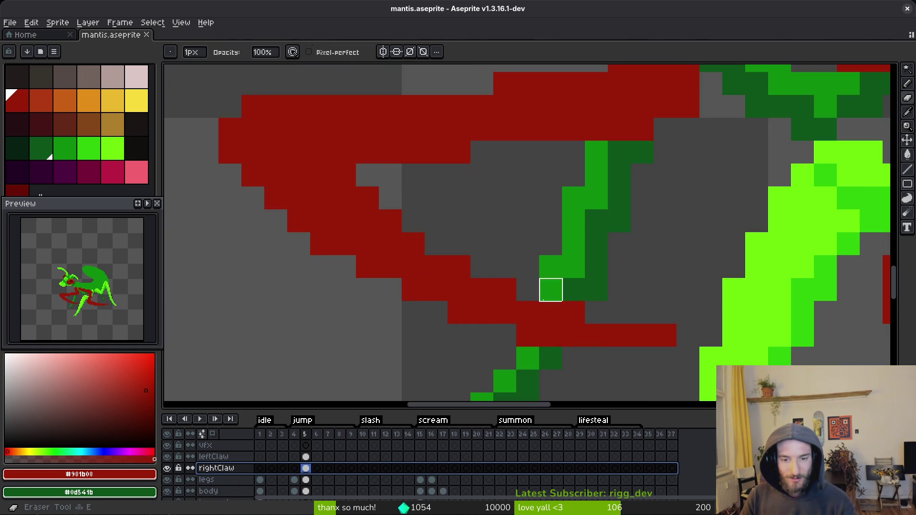
{"action": "left_click", "coordinate": [551, 312]}
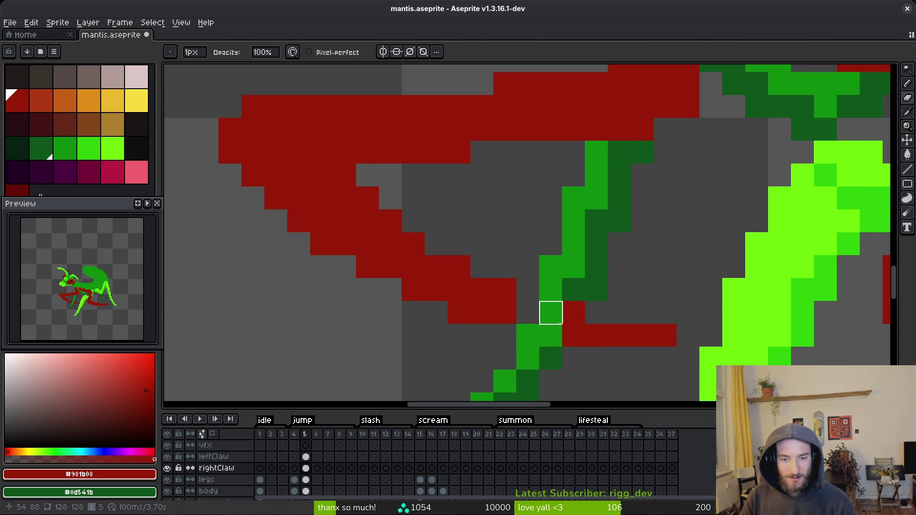
{"action": "left_click", "coordinate": [528, 313]}
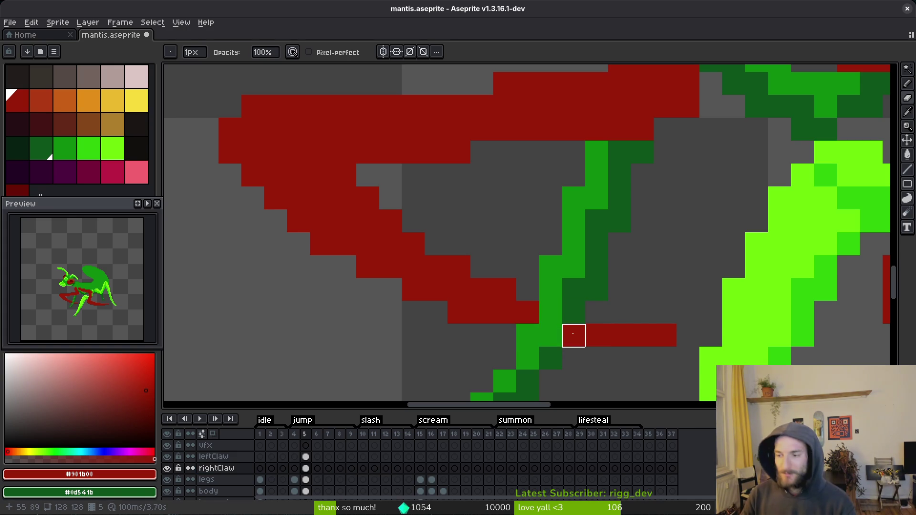
{"action": "right_click", "coordinate": [574, 336]}
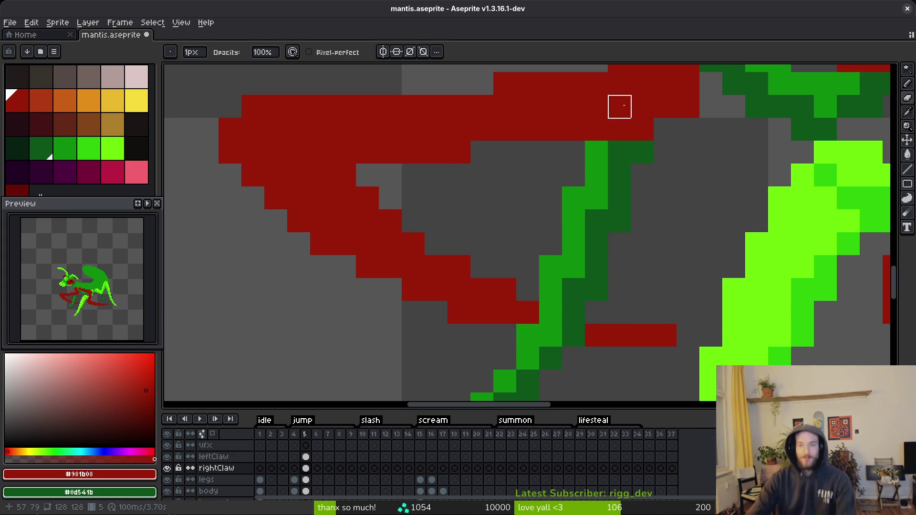
- Zoom out to view the whole mantis, save, then inspect the red claws close up
{"action": "scroll", "coordinate": [614, 311], "scroll_direction": "down", "scroll_amount": 5}
{"action": "scroll", "coordinate": [637, 208], "scroll_direction": "down", "scroll_amount": 1}
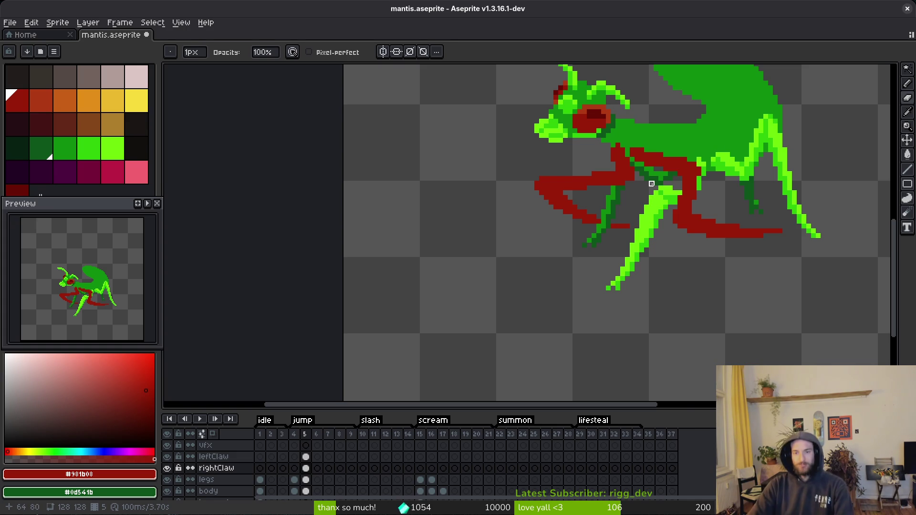
{"action": "scroll", "coordinate": [652, 184], "scroll_direction": "down", "scroll_amount": 2}
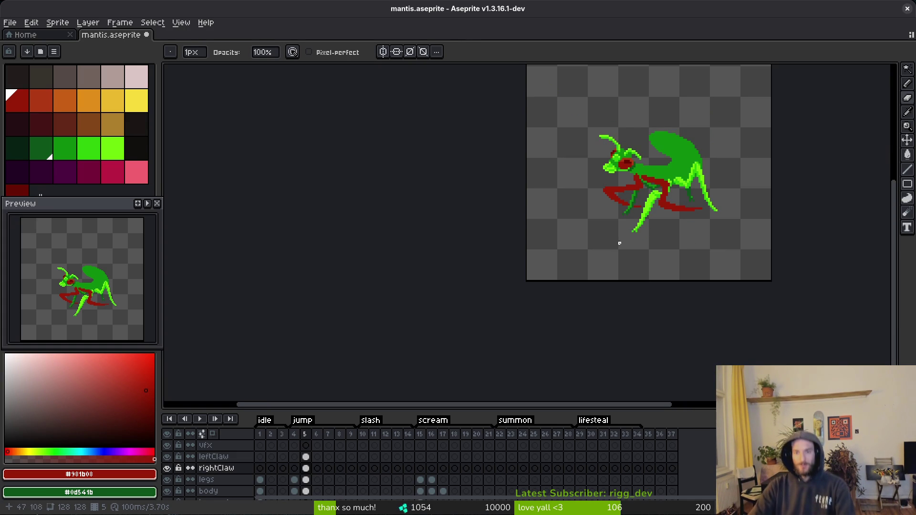
{"action": "scroll", "coordinate": [637, 219], "scroll_direction": "up", "scroll_amount": 4}
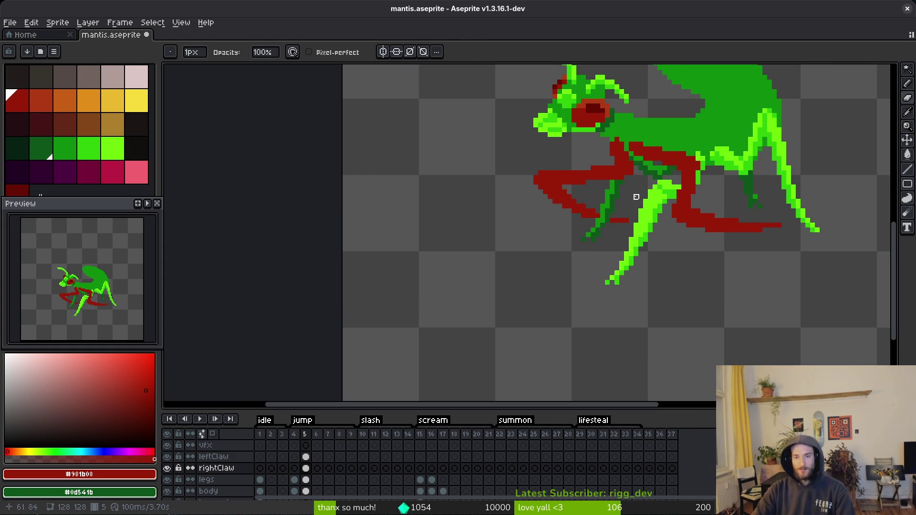
{"action": "scroll", "coordinate": [637, 197], "scroll_direction": "down", "scroll_amount": 2}
{"action": "key", "text": "ctrl+s"}
{"action": "scroll", "coordinate": [654, 232], "scroll_direction": "up", "scroll_amount": 6}
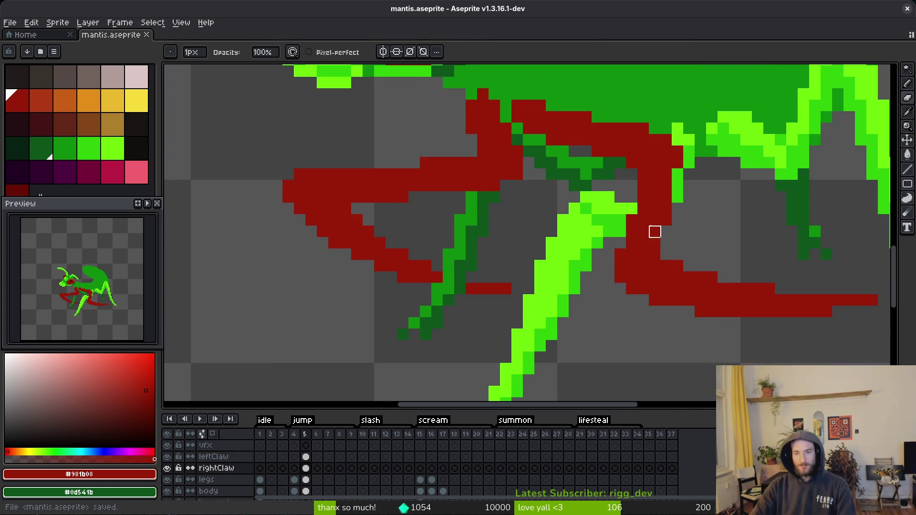
{"action": "left_click_drag", "start_coordinate": [655, 232], "coordinate": [642, 250]}
{"action": "scroll", "coordinate": [654, 250], "scroll_direction": "down", "scroll_amount": 3}
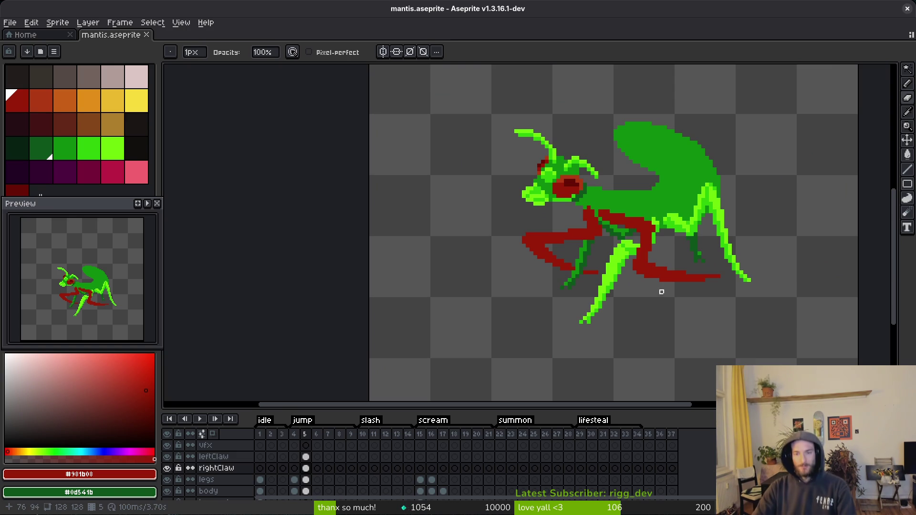
- Compare frames 4 and 5 and pick the antenna's light green #6cff0a
{"action": "key", "text": "i"}
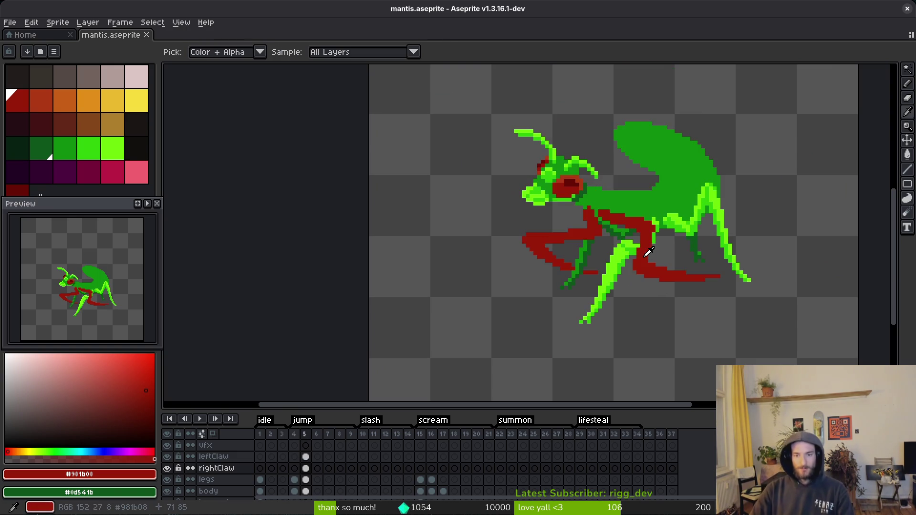
{"action": "scroll", "coordinate": [660, 268], "scroll_direction": "down", "scroll_amount": 1}
{"action": "key", "text": "Left"}
{"action": "key", "text": "Right"}
{"action": "key", "text": "Left"}
{"action": "key", "text": "Right"}
{"action": "key", "text": "Left"}
{"action": "key", "text": "Right"}
{"action": "key", "text": "Left"}
{"action": "key", "text": "Right"}
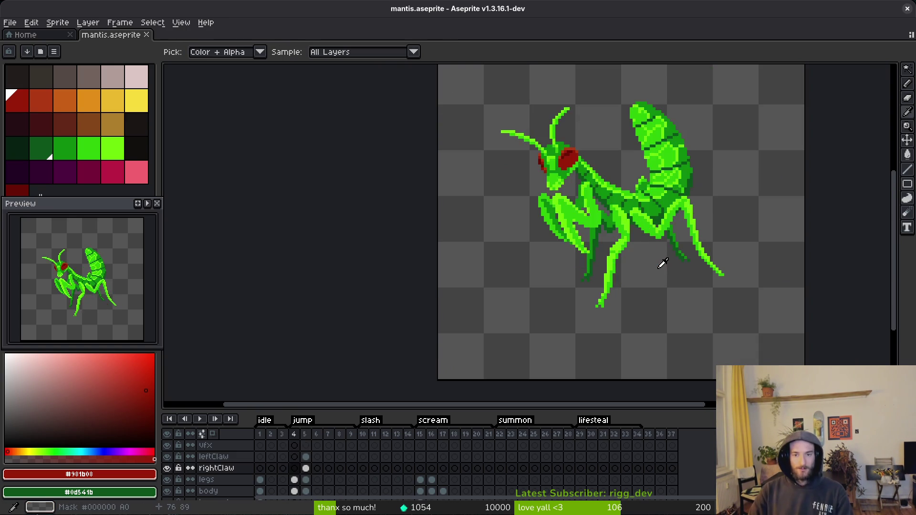
{"action": "key", "text": "Left"}
{"action": "key", "text": "Right"}
{"action": "key", "text": "Left"}
{"action": "key", "text": "Right"}
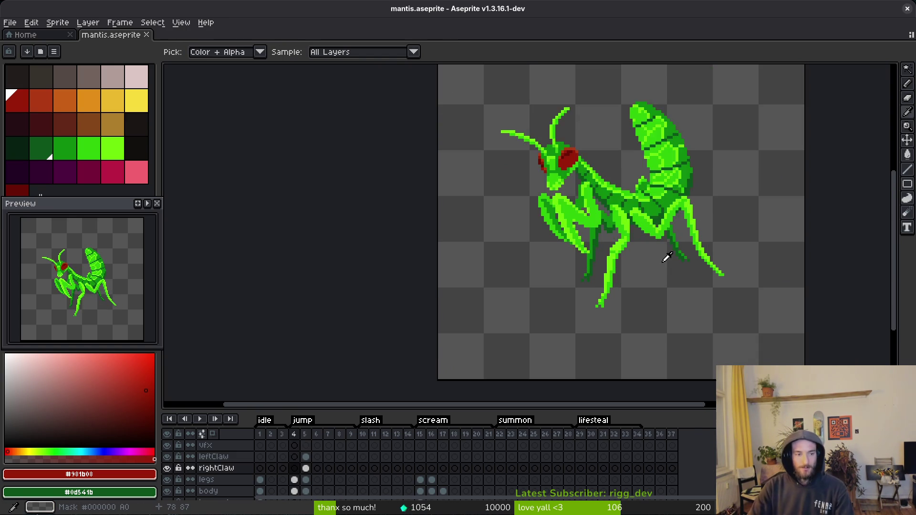
{"action": "key", "text": "b"}
{"action": "scroll", "coordinate": [592, 172], "scroll_direction": "up", "scroll_amount": 5}
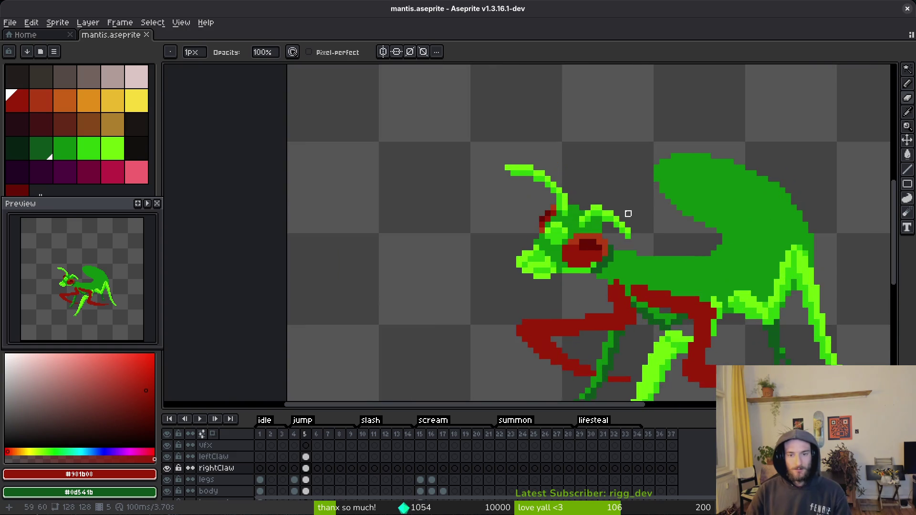
{"action": "left_click", "coordinate": [563, 191], "text": "alt"}
{"action": "mouse_move", "coordinate": [562, 192]}
{"action": "left_mouse_down"}
{"action": "mouse_move", "coordinate": [595, 210]}
{"action": "mouse_move", "coordinate": [629, 263]}
{"action": "left_mouse_up"}
- Lasso the long antenna on the frame 5 body cel and shift it slightly left
{"action": "key", "text": "shift+w"}
{"action": "mouse_move", "coordinate": [491, 122]}
{"action": "left_mouse_down"}
{"action": "mouse_move", "coordinate": [549, 233]}
{"action": "mouse_move", "coordinate": [568, 181]}
{"action": "left_mouse_up"}
{"action": "left_click", "coordinate": [492, 227]}
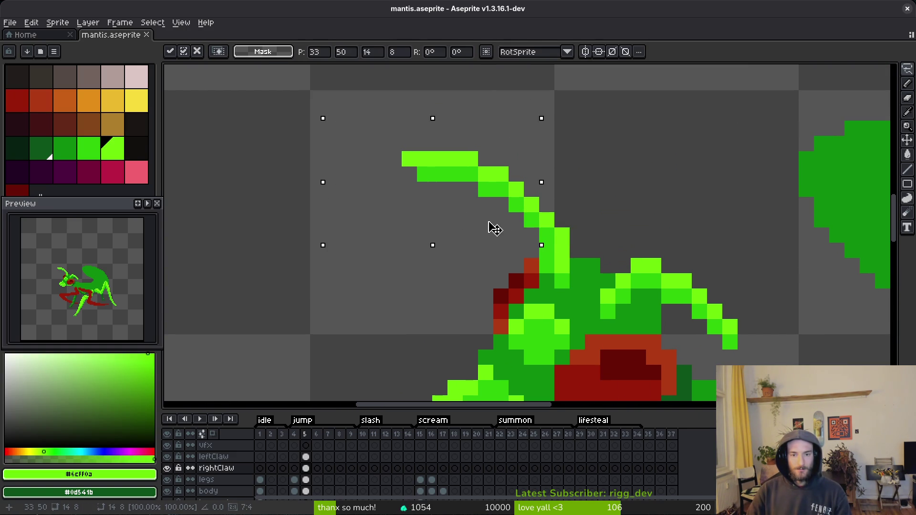
{"action": "left_click", "coordinate": [306, 491]}
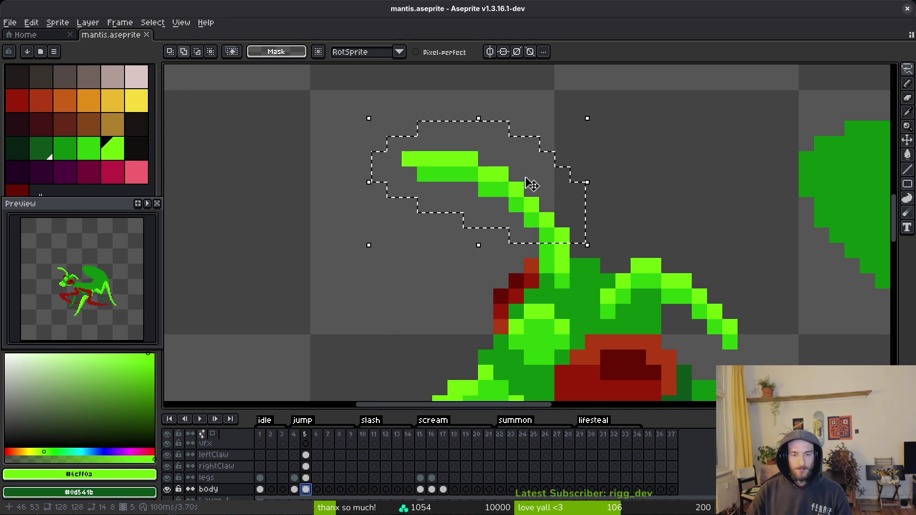
{"action": "left_click_drag", "start_coordinate": [528, 184], "coordinate": [491, 208]}
{"action": "key", "text": "ctrl+d"}
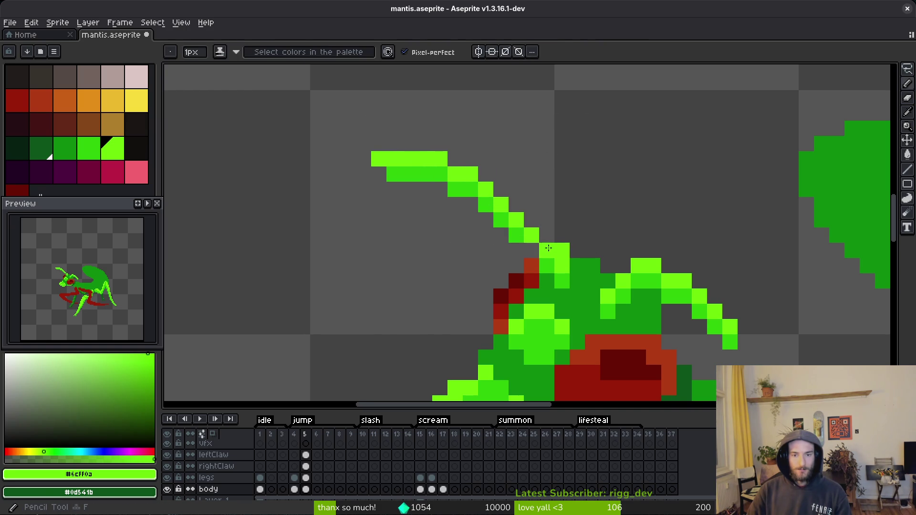
- Add a medium-green #2fc809 pixel beside the antenna and erase a stray pixel
{"action": "left_click", "coordinate": [548, 251], "text": "alt"}
{"action": "left_click", "coordinate": [532, 251]}
{"action": "key", "text": "e"}
{"action": "left_click", "coordinate": [562, 251]}
{"action": "scroll", "coordinate": [593, 205], "scroll_direction": "down", "scroll_amount": 2}
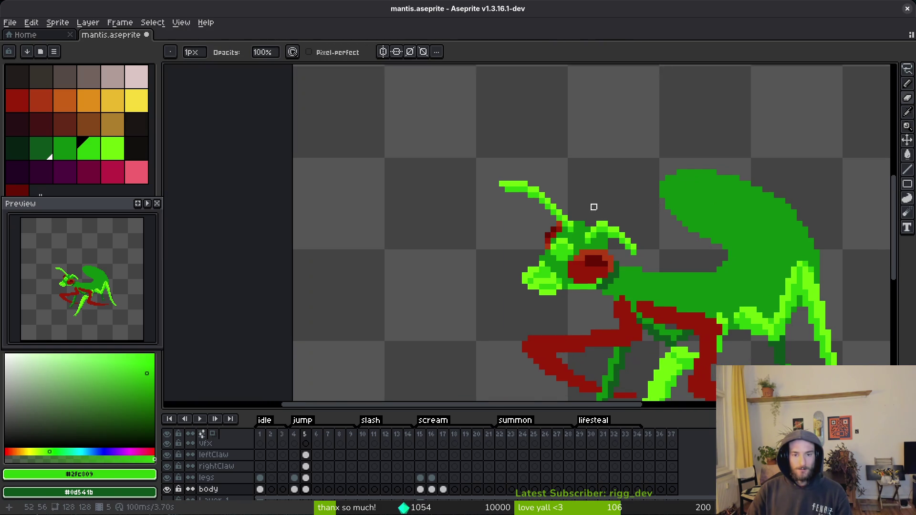
{"action": "key", "text": "b"}
{"action": "scroll", "coordinate": [545, 203], "scroll_direction": "up", "scroll_amount": 2}
- Draw a second light-green antenna rising up-left from the head, trimming its tip
{"action": "left_click", "coordinate": [540, 201], "text": "alt"}
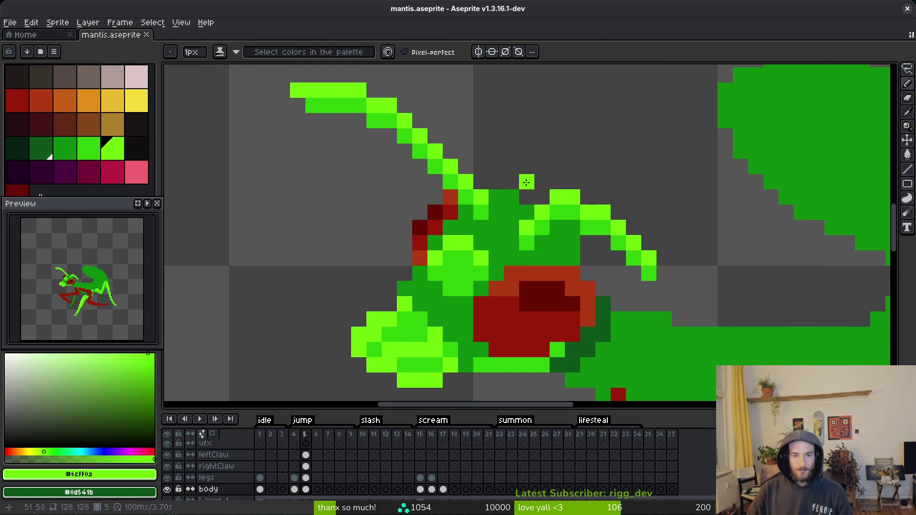
{"action": "mouse_move", "coordinate": [527, 213]}
{"action": "left_mouse_down"}
{"action": "mouse_move", "coordinate": [455, 106]}
{"action": "mouse_move", "coordinate": [547, 204]}
{"action": "mouse_move", "coordinate": [485, 170]}
{"action": "left_mouse_up"}
{"action": "left_click", "coordinate": [531, 200]}
{"action": "left_click_drag", "start_coordinate": [635, 204], "coordinate": [632, 193]}
{"action": "scroll", "coordinate": [633, 193], "scroll_direction": "down", "scroll_amount": 2}
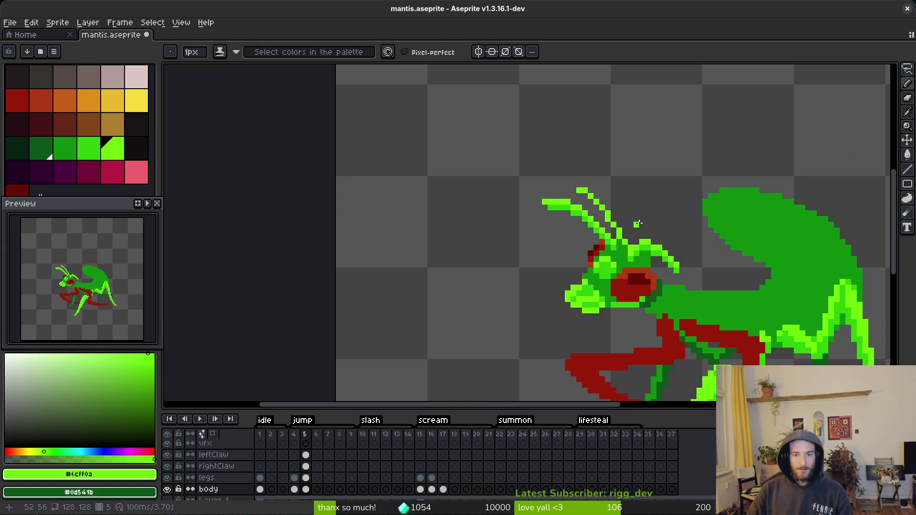
{"action": "scroll", "coordinate": [553, 191], "scroll_direction": "up", "scroll_amount": 2}
{"action": "key", "text": "e"}
{"action": "left_click_drag", "start_coordinate": [524, 165], "coordinate": [540, 164]}
{"action": "key", "text": "b"}
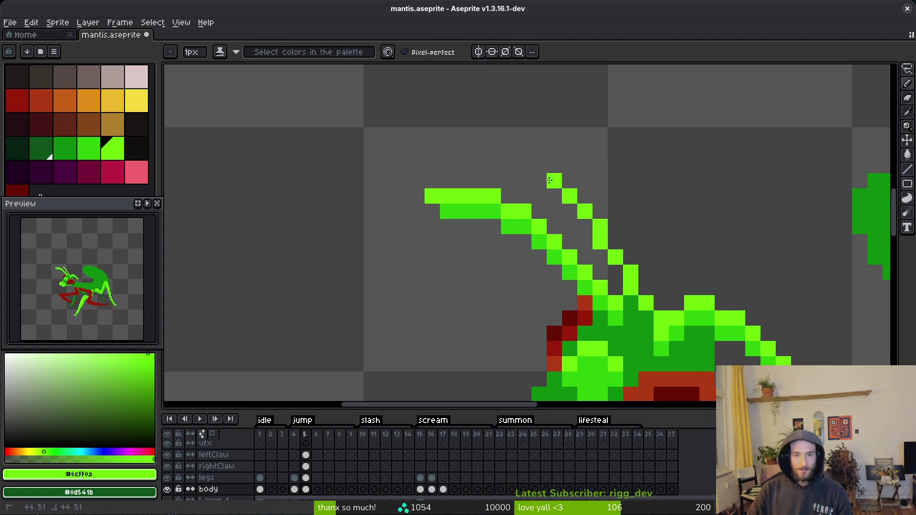
- Add medium- and light-green pixels near the antenna and dark green #0c8b0c at its base
{"action": "right_click", "coordinate": [706, 313], "text": "alt"}
{"action": "right_click", "coordinate": [554, 197]}
{"action": "left_click", "coordinate": [566, 206]}
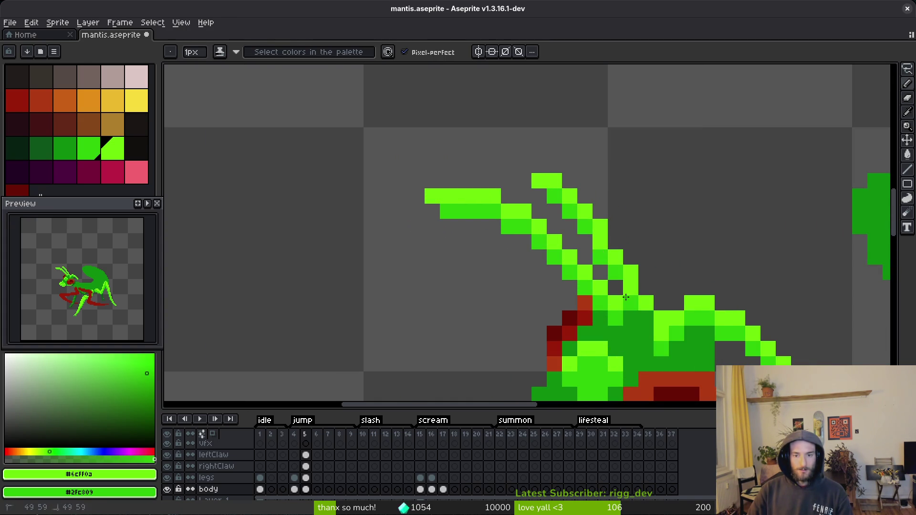
{"action": "left_click_drag", "start_coordinate": [663, 257], "coordinate": [621, 193]}
{"action": "key", "text": "e"}
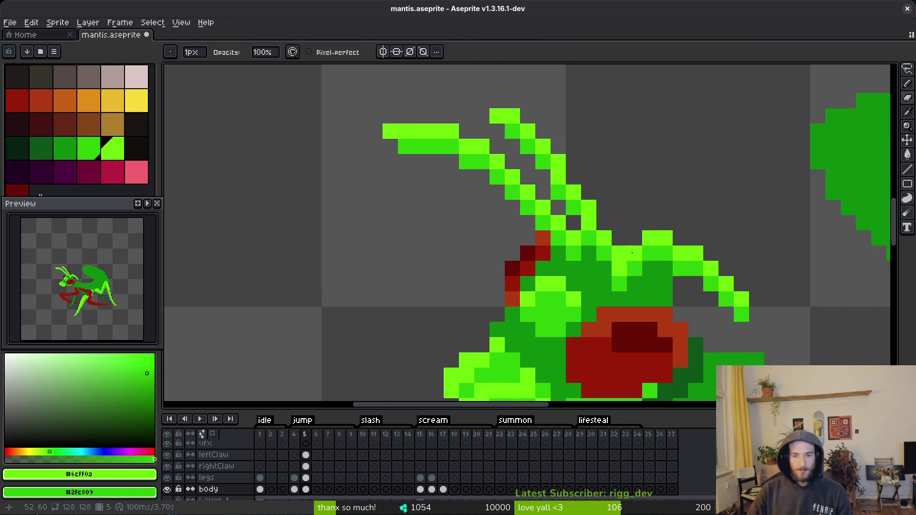
{"action": "left_click", "coordinate": [635, 253]}
{"action": "key", "text": "b"}
{"action": "left_click", "coordinate": [650, 267], "text": "alt"}
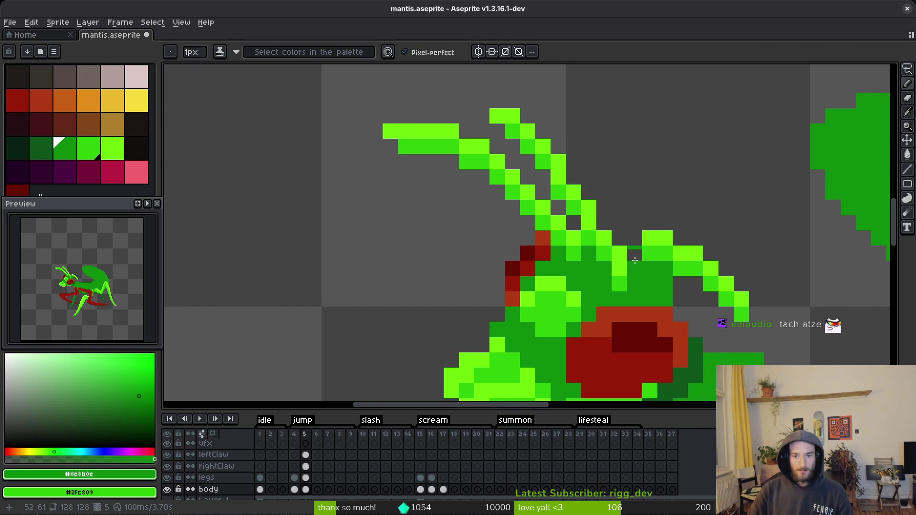
{"action": "left_click_drag", "start_coordinate": [635, 255], "coordinate": [620, 244]}
- Erase light-green pixels at the antenna base, fill a head-edge pixel, and save
{"action": "left_click_drag", "start_coordinate": [702, 196], "coordinate": [652, 174]}
{"action": "key", "text": "e"}
{"action": "mouse_move", "coordinate": [608, 231]}
{"action": "left_mouse_down"}
{"action": "mouse_move", "coordinate": [632, 231]}
{"action": "mouse_move", "coordinate": [692, 292]}
{"action": "left_mouse_up"}
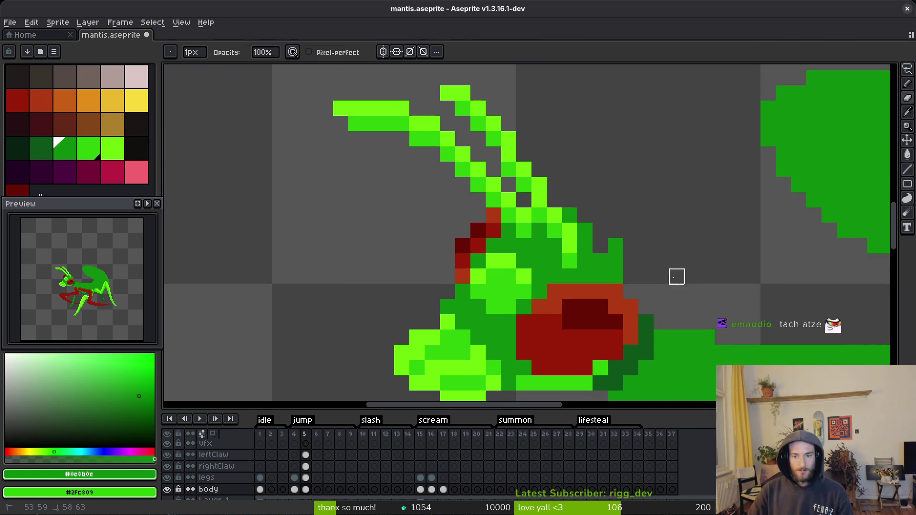
{"action": "key", "text": "b"}
{"action": "left_click", "coordinate": [600, 246]}
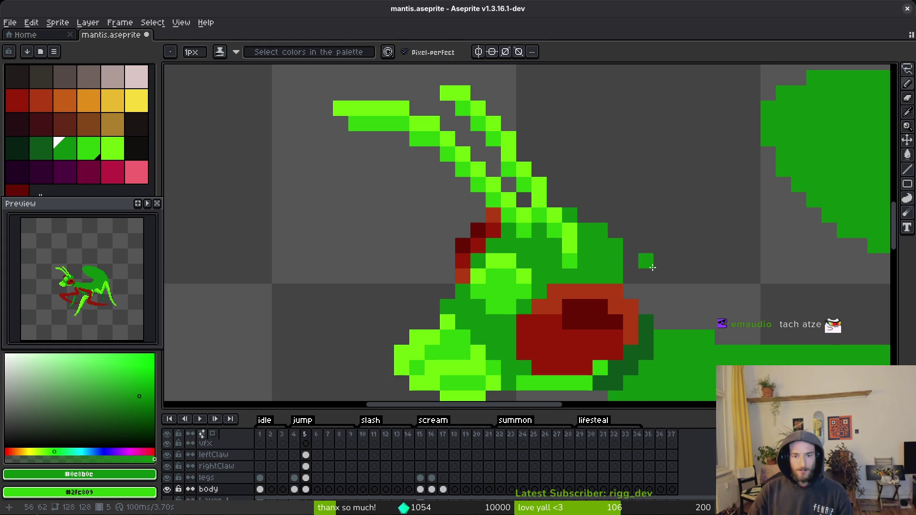
{"action": "scroll", "coordinate": [673, 287], "scroll_direction": "down", "scroll_amount": 4}
{"action": "key", "text": "ctrl+s"}
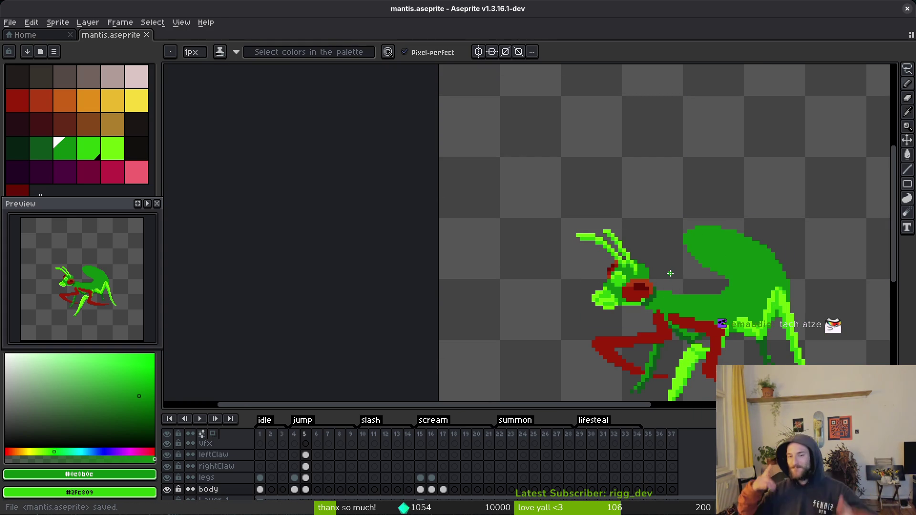
- Undo a stray green pixel on the mantis's back and save
{"action": "scroll", "coordinate": [665, 280], "scroll_direction": "up", "scroll_amount": 3}
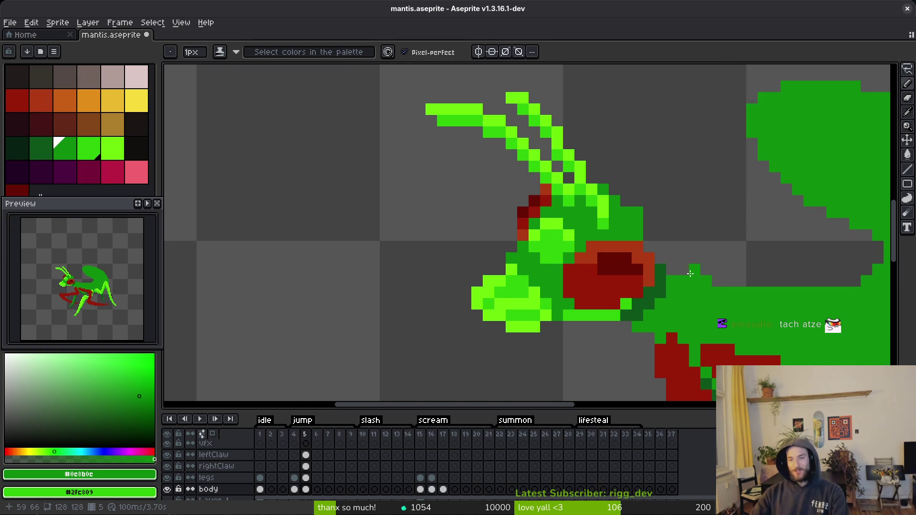
{"action": "key", "text": "ctrl+z"}
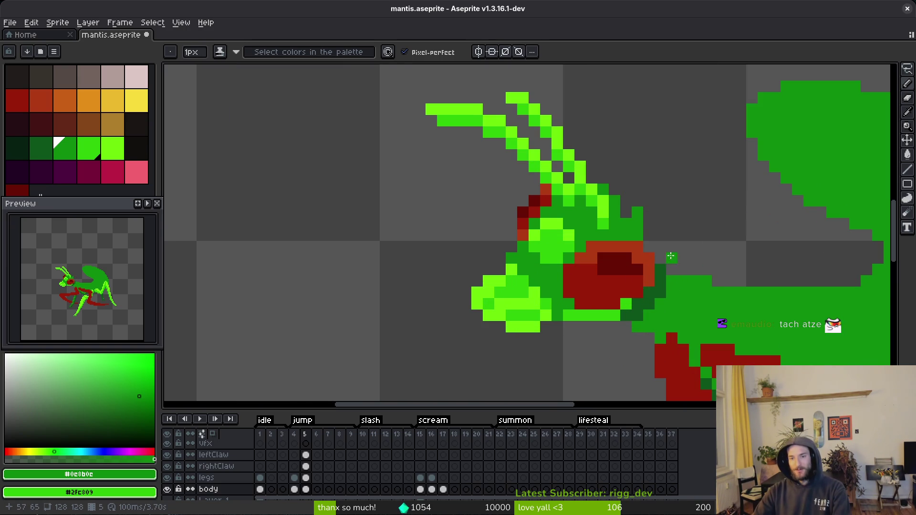
{"action": "scroll", "coordinate": [671, 256], "scroll_direction": "up", "scroll_amount": 1}
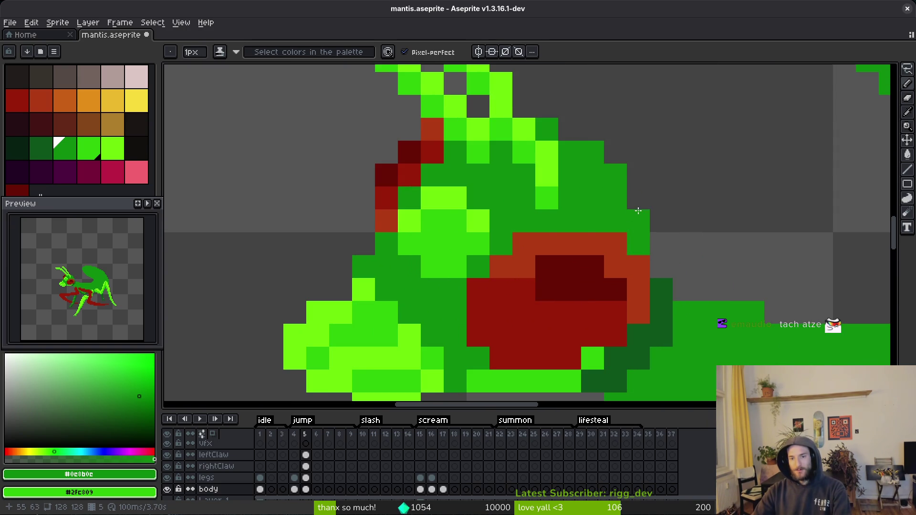
{"action": "scroll", "coordinate": [639, 210], "scroll_direction": "down", "scroll_amount": 4}
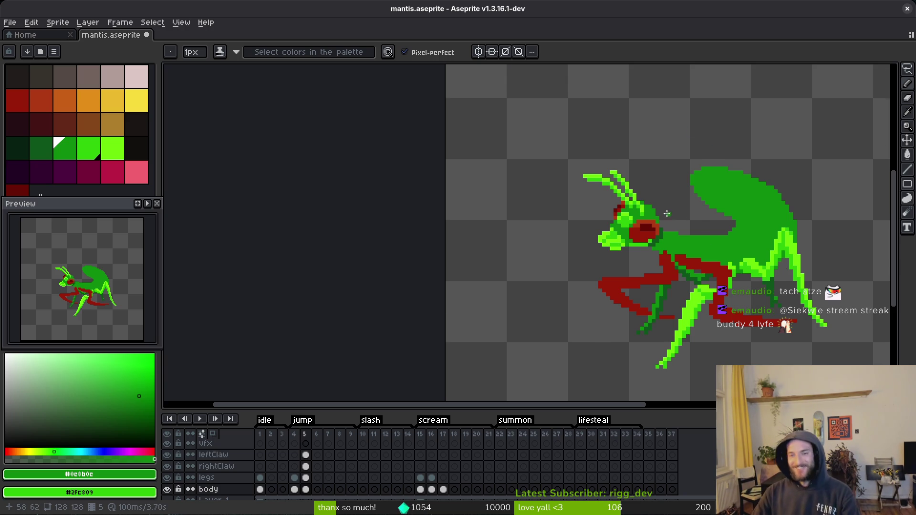
{"action": "scroll", "coordinate": [667, 214], "scroll_direction": "up", "scroll_amount": 2}
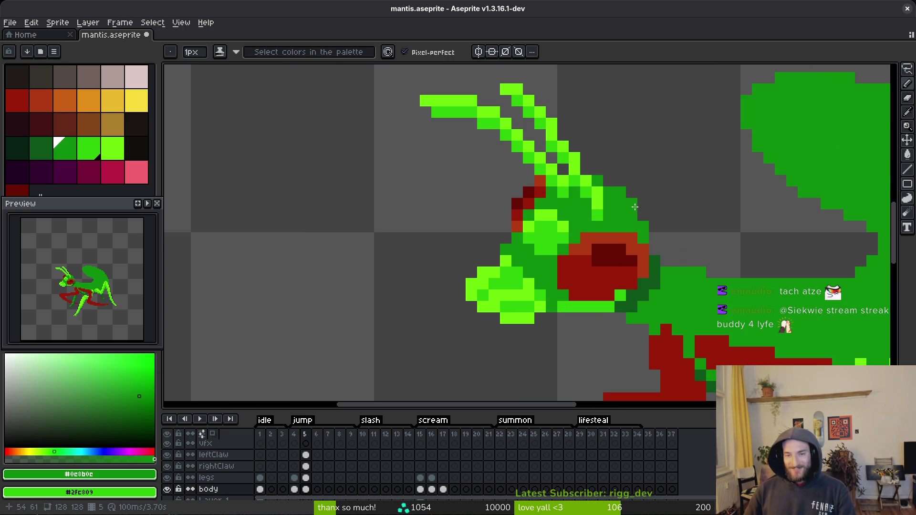
{"action": "key", "text": "ctrl+s"}
- Paint a #2fc809 green pixel on the head, pick dark green #0e8b0e, and save
{"action": "scroll", "coordinate": [607, 198], "scroll_direction": "up", "scroll_amount": 1}
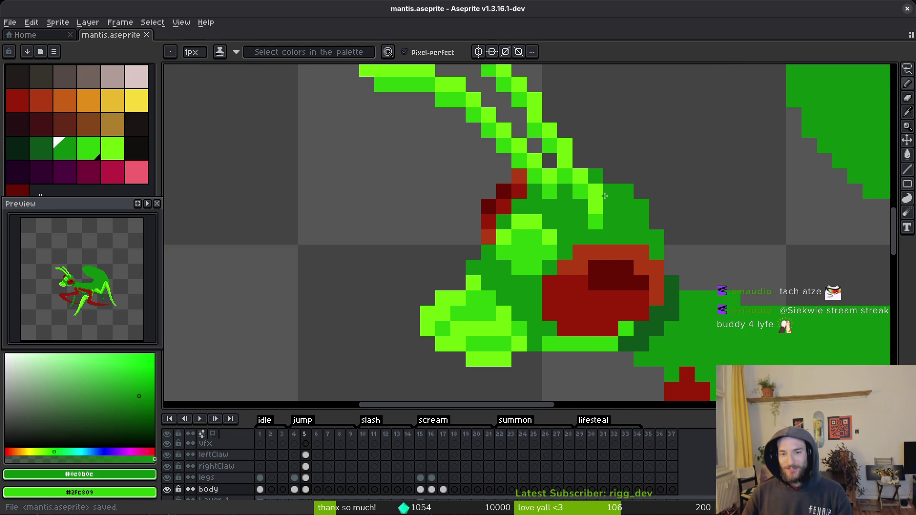
{"action": "left_click", "coordinate": [594, 205], "text": "alt"}
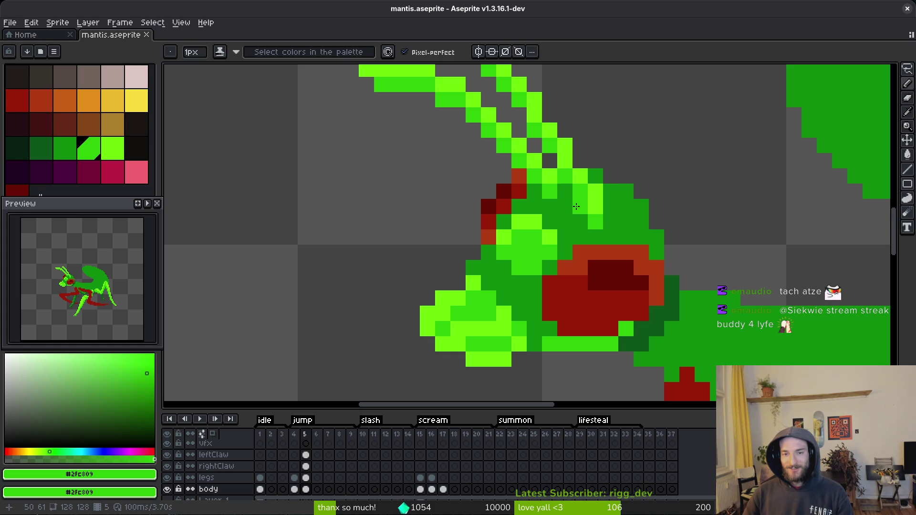
{"action": "left_click", "coordinate": [606, 193]}
{"action": "scroll", "coordinate": [633, 228], "scroll_direction": "down", "scroll_amount": 2}
{"action": "scroll", "coordinate": [614, 205], "scroll_direction": "up", "scroll_amount": 2}
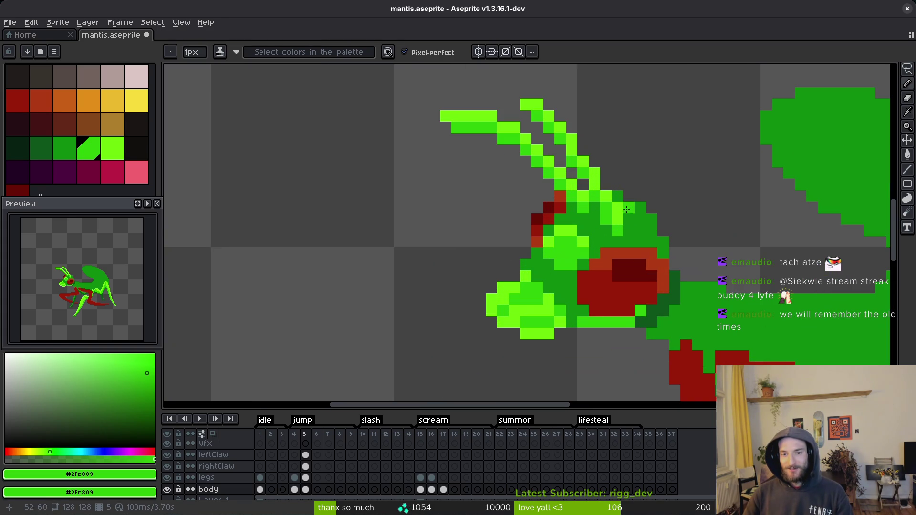
{"action": "left_click", "coordinate": [630, 208], "text": "alt"}
{"action": "scroll", "coordinate": [630, 209], "scroll_direction": "down", "scroll_amount": 7}
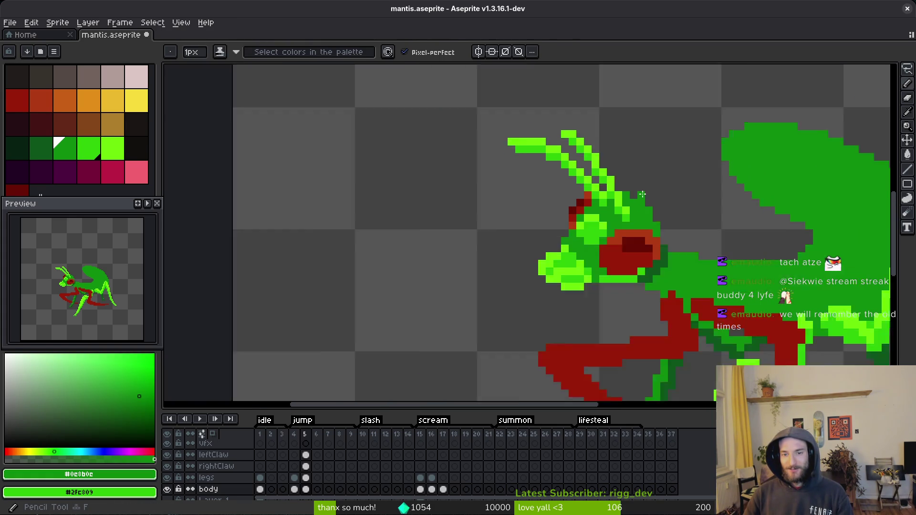
{"action": "key", "text": "ctrl+s"}
- Add a dark-green pixel beside the antenna on the head
{"action": "scroll", "coordinate": [676, 219], "scroll_direction": "down", "scroll_amount": 1}
{"action": "scroll", "coordinate": [675, 218], "scroll_direction": "up", "scroll_amount": 4}
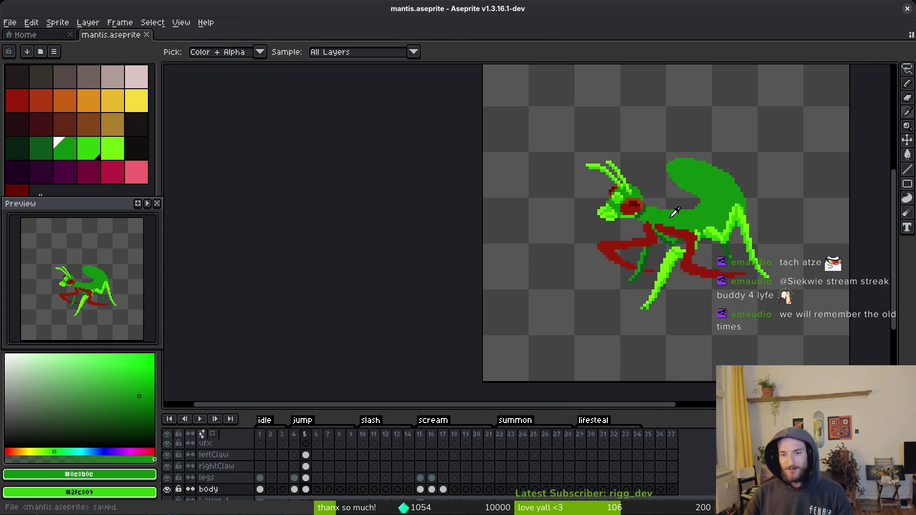
{"action": "scroll", "coordinate": [646, 212], "scroll_direction": "up", "scroll_amount": 3}
{"action": "scroll", "coordinate": [640, 205], "scroll_direction": "up", "scroll_amount": 2}
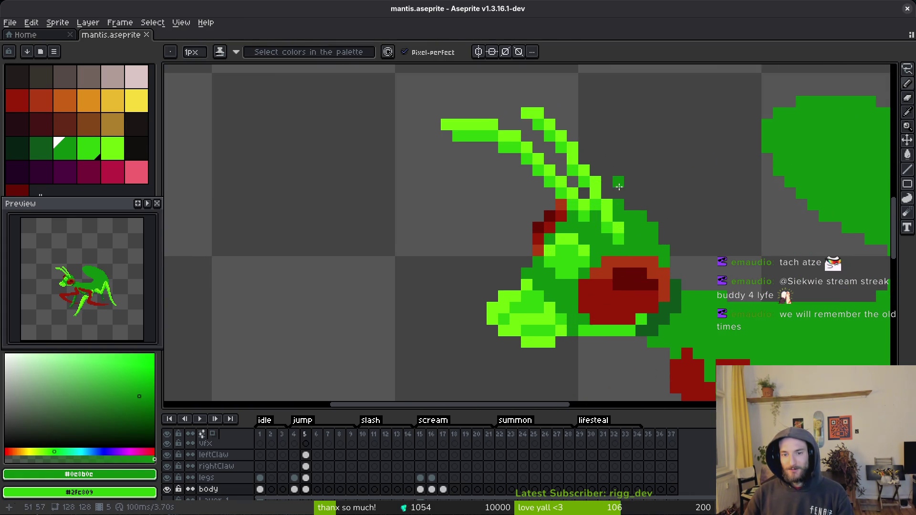
{"action": "left_click", "coordinate": [627, 193]}
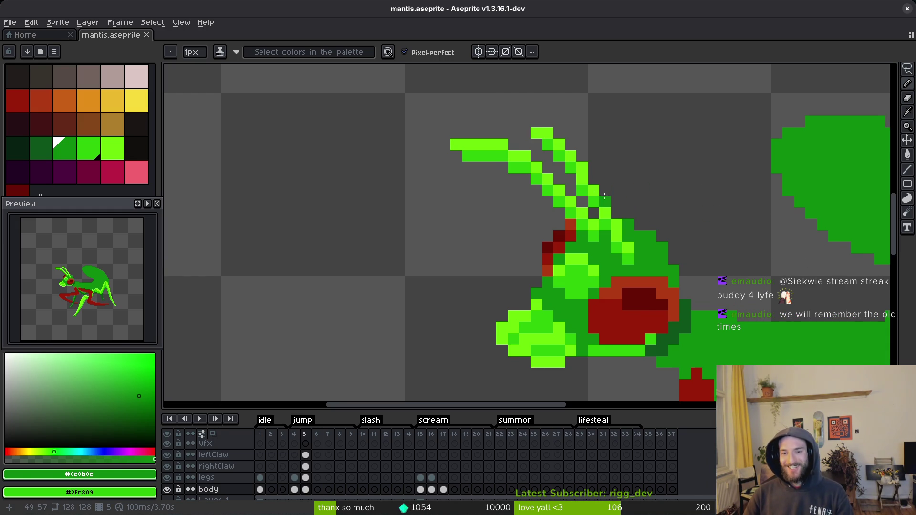
- Freehand-select the antenna area and shift the inner antenna one pixel left
{"action": "key", "text": "shift+w"}
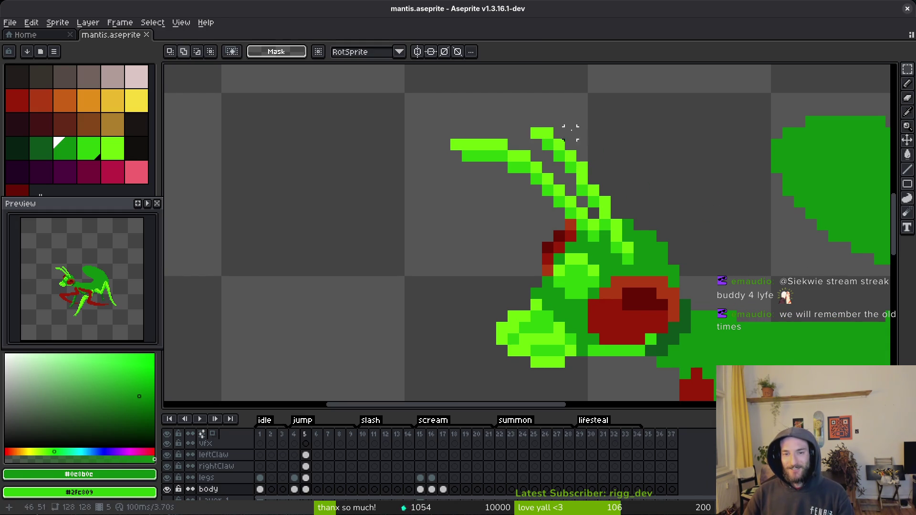
{"action": "mouse_move", "coordinate": [570, 122]}
{"action": "left_mouse_down"}
{"action": "mouse_move", "coordinate": [530, 150]}
{"action": "mouse_move", "coordinate": [600, 184]}
{"action": "mouse_move", "coordinate": [597, 164]}
{"action": "left_mouse_up"}
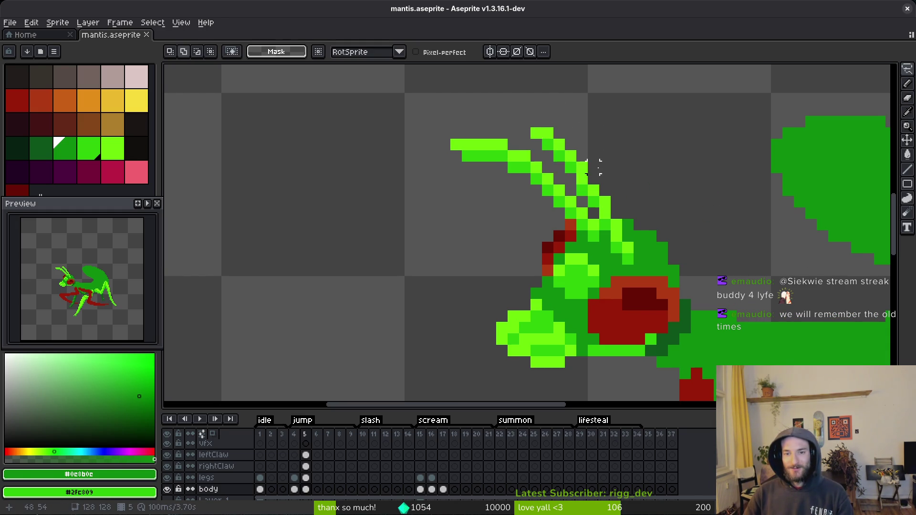
{"action": "scroll", "coordinate": [603, 194], "scroll_direction": "up", "scroll_amount": 2}
{"action": "scroll", "coordinate": [603, 194], "scroll_direction": "down", "scroll_amount": 2}
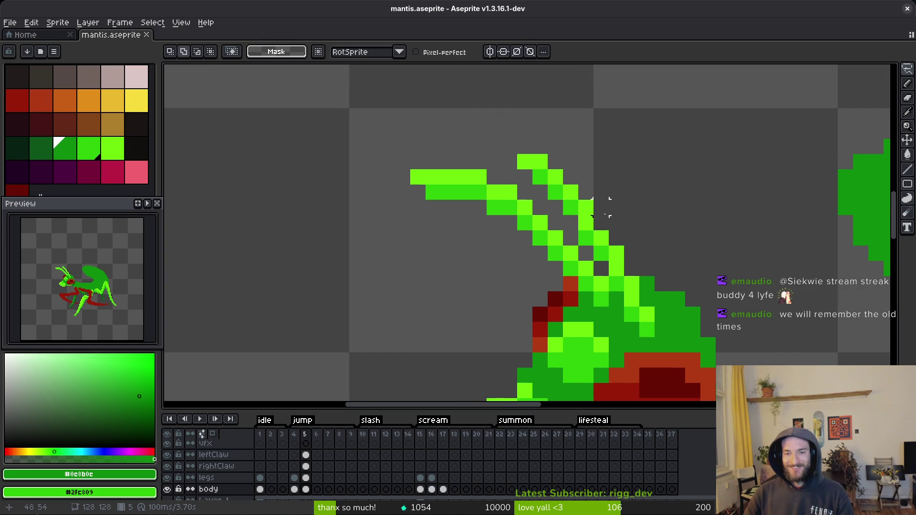
{"action": "mouse_move", "coordinate": [601, 208]}
{"action": "left_mouse_down"}
{"action": "mouse_move", "coordinate": [544, 185]}
{"action": "mouse_move", "coordinate": [600, 213]}
{"action": "mouse_move", "coordinate": [579, 205]}
{"action": "left_mouse_up"}
- Sample the #2fc809 green from the head and draw a pixel near the antenna
{"action": "key", "text": "ctrl+d"}
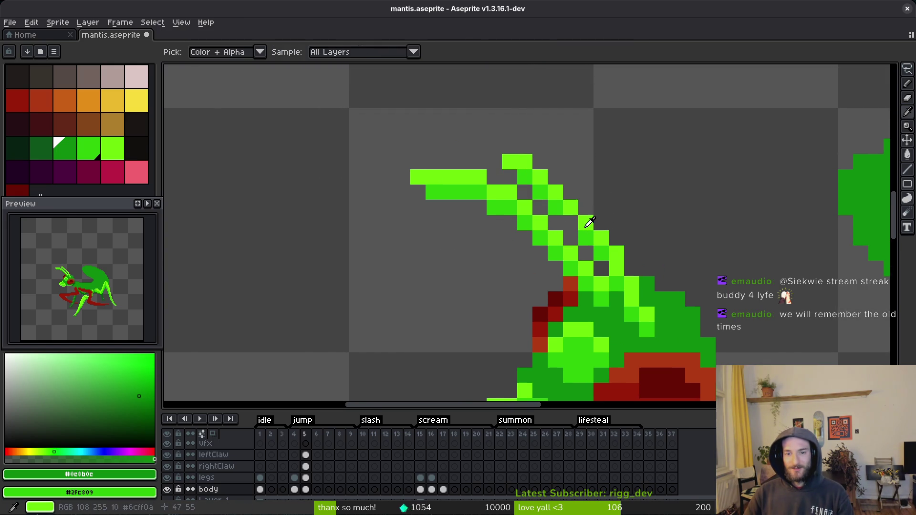
{"action": "left_click", "coordinate": [590, 223], "text": "alt"}
{"action": "left_click", "coordinate": [647, 192]}
{"action": "scroll", "coordinate": [654, 201], "scroll_direction": "down", "scroll_amount": 3}
{"action": "scroll", "coordinate": [655, 201], "scroll_direction": "up", "scroll_amount": 2}
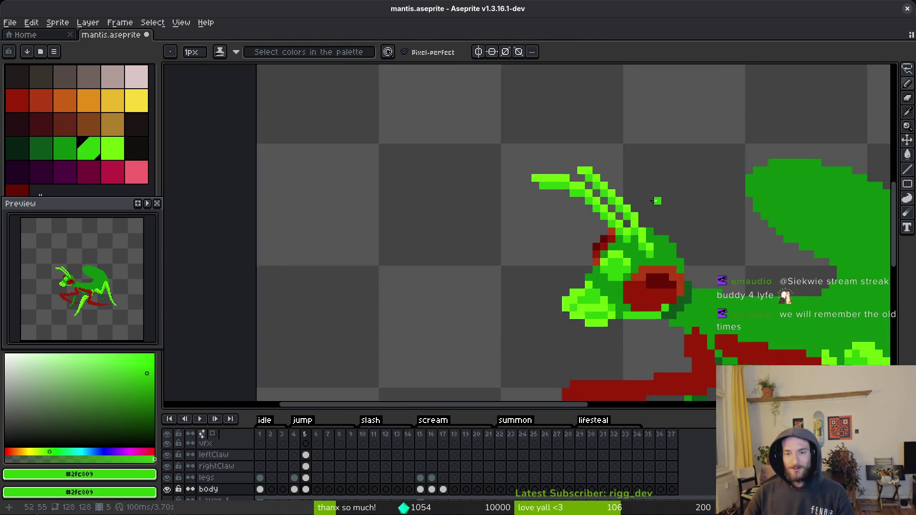
{"action": "scroll", "coordinate": [654, 201], "scroll_direction": "up", "scroll_amount": 2}
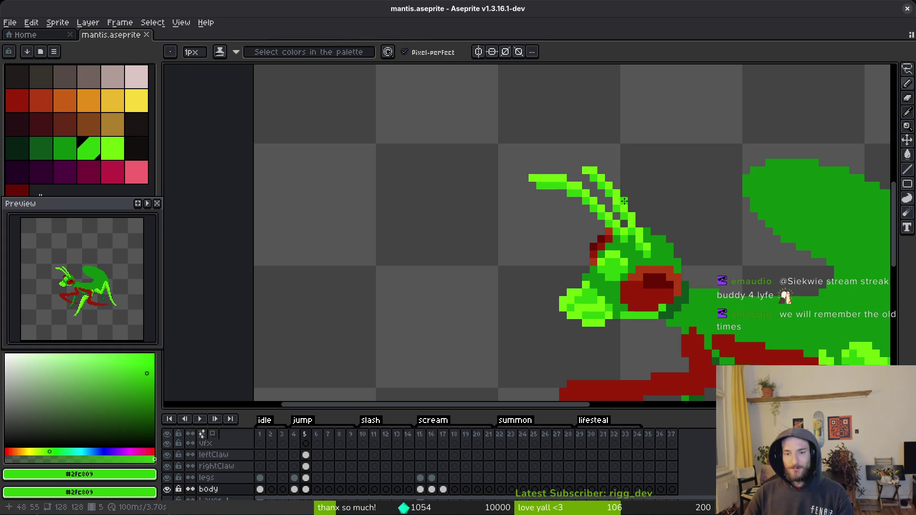
- Add lime #6cff0a pixels along the antenna and darker #2fc809 green pixels beside it
{"action": "left_click", "coordinate": [619, 208], "text": "alt"}
{"action": "scroll", "coordinate": [618, 208], "scroll_direction": "up", "scroll_amount": 4}
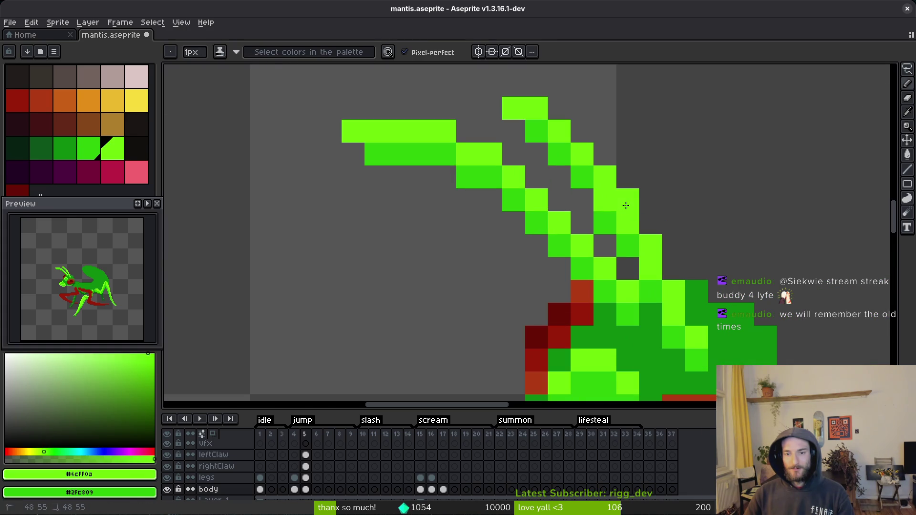
{"action": "left_click", "coordinate": [673, 271]}
{"action": "left_click", "coordinate": [651, 224]}
{"action": "left_click", "coordinate": [605, 223], "text": "alt"}
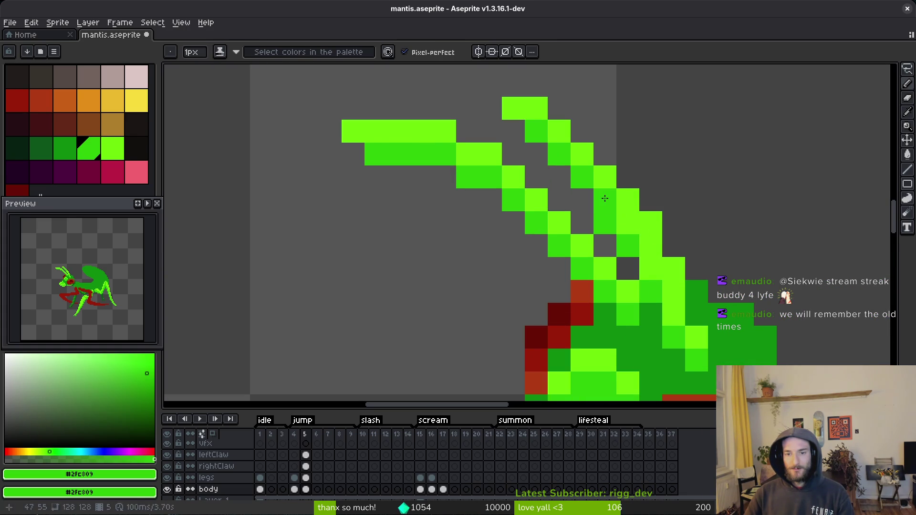
{"action": "left_click", "coordinate": [628, 223]}
{"action": "left_click", "coordinate": [649, 267]}
- Erase the green pixel at the antenna base and a stray antenna pixel
{"action": "key", "text": "e"}
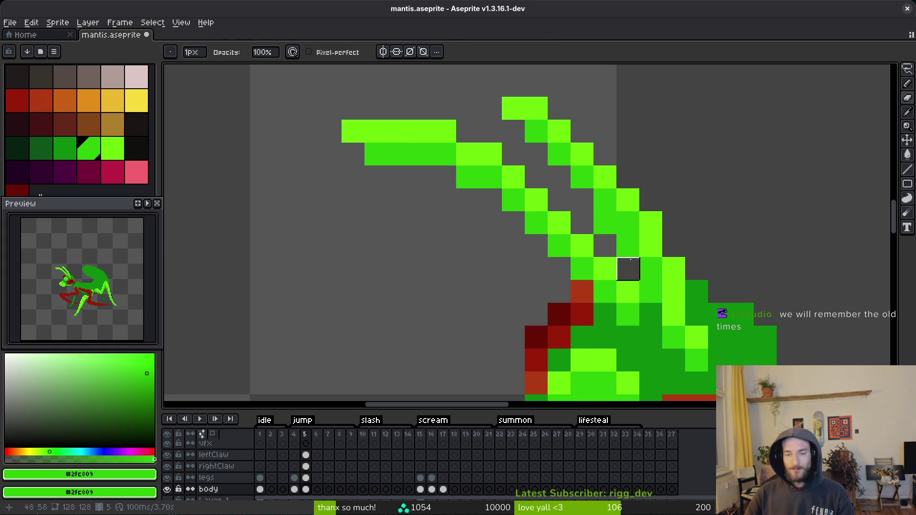
{"action": "left_click", "coordinate": [624, 240]}
{"action": "left_click", "coordinate": [603, 218]}
{"action": "scroll", "coordinate": [615, 234], "scroll_direction": "down", "scroll_amount": 3}
{"action": "scroll", "coordinate": [676, 300], "scroll_direction": "up", "scroll_amount": 3}
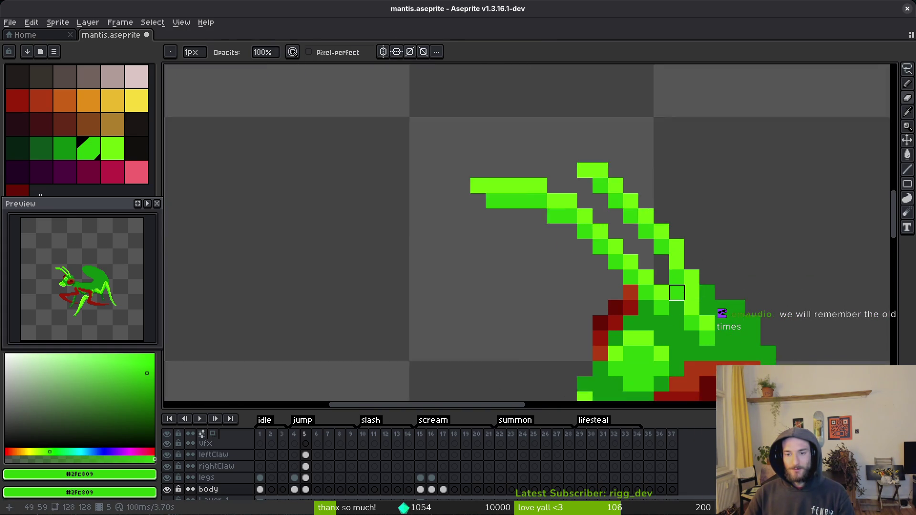
- Sample the dark green #0c8b0c and #2fc809 colours from the head, with the pencil active
{"action": "left_click", "coordinate": [720, 315], "text": "alt"}
{"action": "key", "text": "b"}
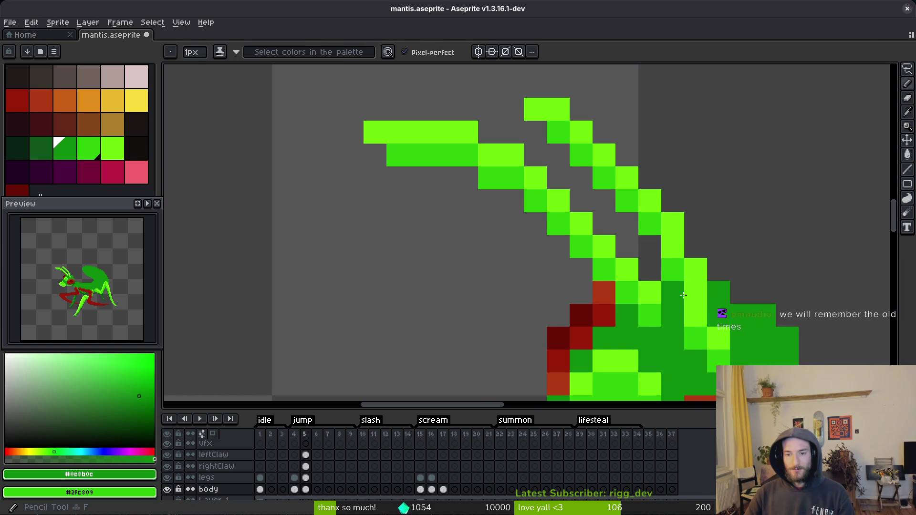
{"action": "scroll", "coordinate": [748, 327], "scroll_direction": "down", "scroll_amount": 4}
{"action": "scroll", "coordinate": [744, 325], "scroll_direction": "up", "scroll_amount": 4}
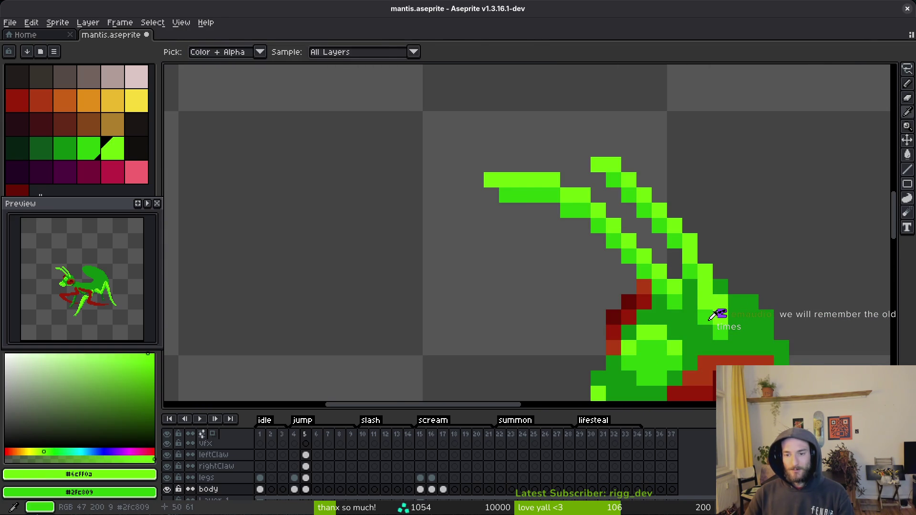
{"action": "left_click", "coordinate": [723, 318], "text": "alt"}
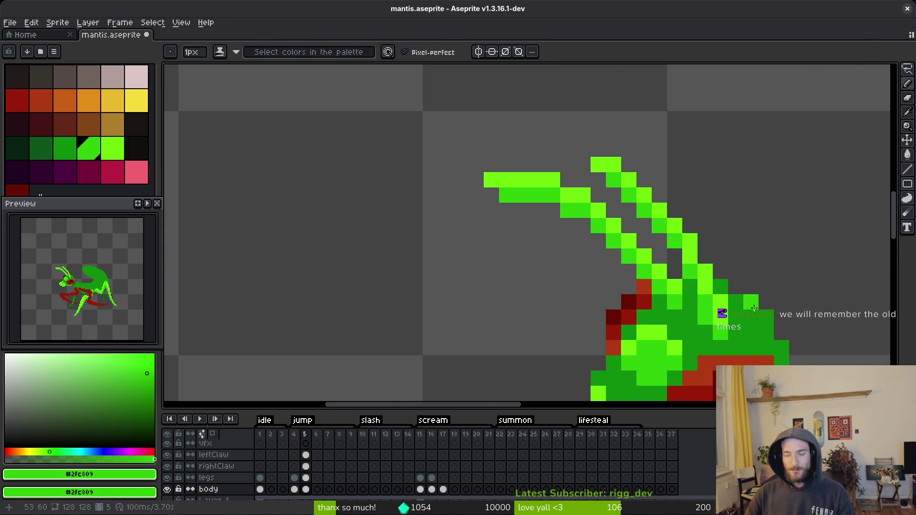
{"action": "scroll", "coordinate": [762, 333], "scroll_direction": "down", "scroll_amount": 4}
{"action": "scroll", "coordinate": [756, 326], "scroll_direction": "up", "scroll_amount": 4}
{"action": "left_click", "coordinate": [717, 319], "text": "alt"}
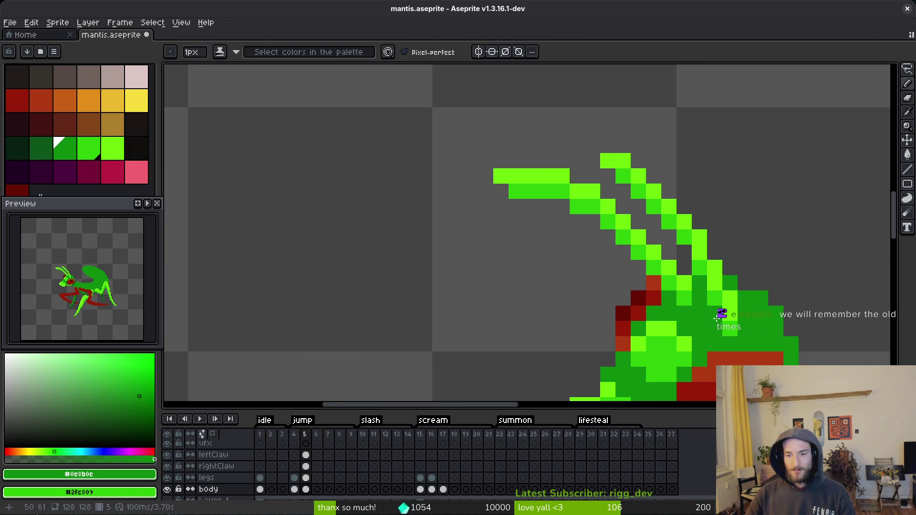
{"action": "scroll", "coordinate": [762, 317], "scroll_direction": "down", "scroll_amount": 4}
{"action": "scroll", "coordinate": [714, 338], "scroll_direction": "up", "scroll_amount": 3}
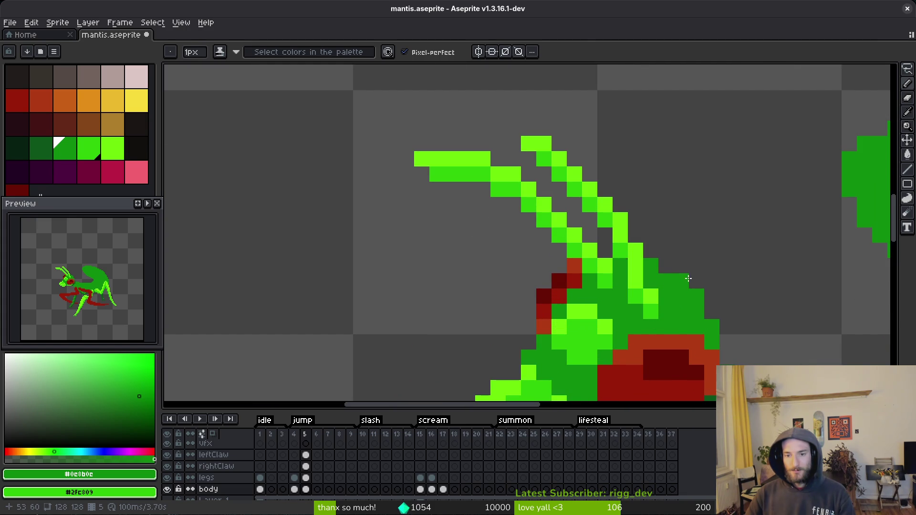
- Undo the recent antenna erases to restore the pixel, then save mantis.aseprite
{"action": "key", "text": "ctrl+z"}
{"action": "key", "text": "ctrl+z"}
{"action": "key", "text": "ctrl+z"}
{"action": "key", "text": "ctrl+z"}
{"action": "key", "text": "ctrl+z"}
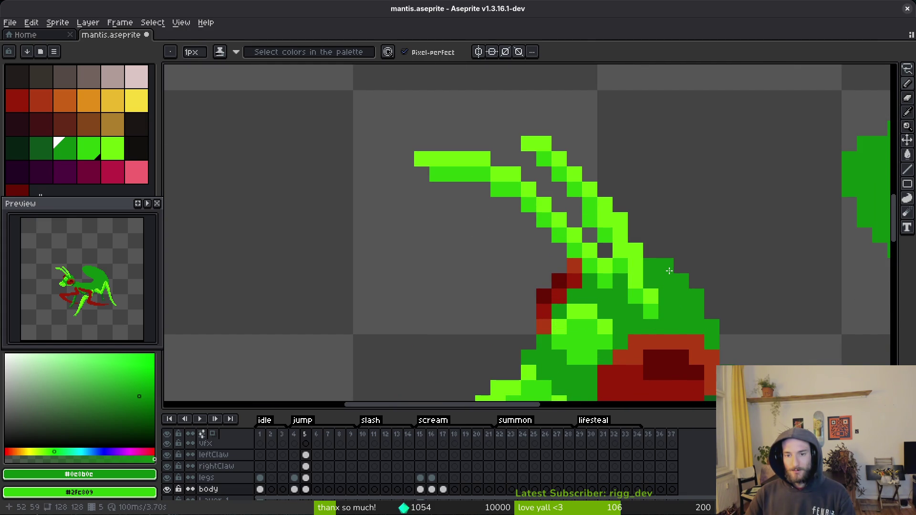
{"action": "key", "text": "ctrl+y"}
{"action": "key", "text": "ctrl+y"}
{"action": "key", "text": "ctrl+y"}
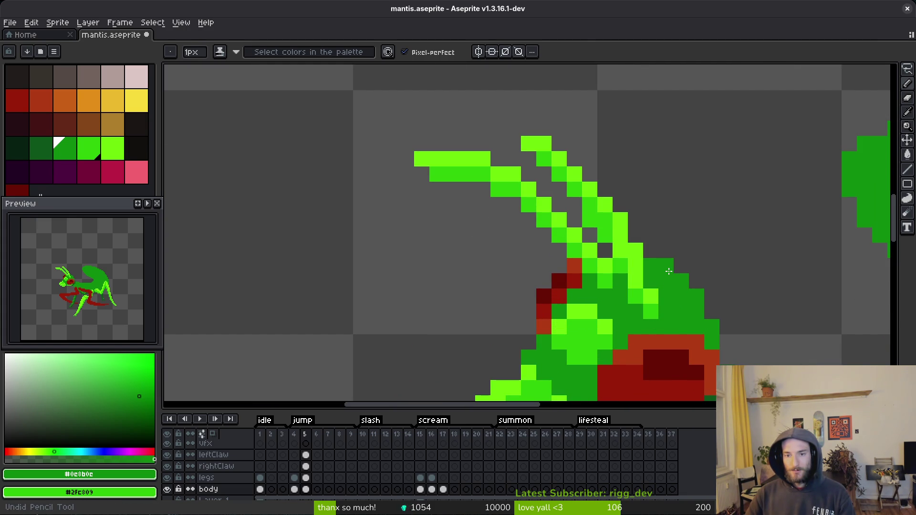
{"action": "key", "text": "ctrl+z"}
{"action": "key", "text": "ctrl+y"}
{"action": "key", "text": "ctrl+z"}
{"action": "key", "text": "ctrl+z"}
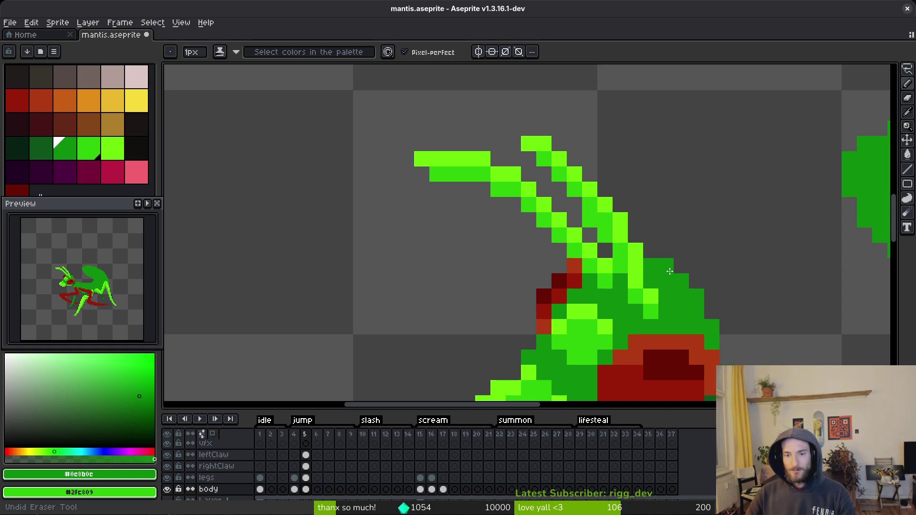
{"action": "key", "text": "ctrl+z"}
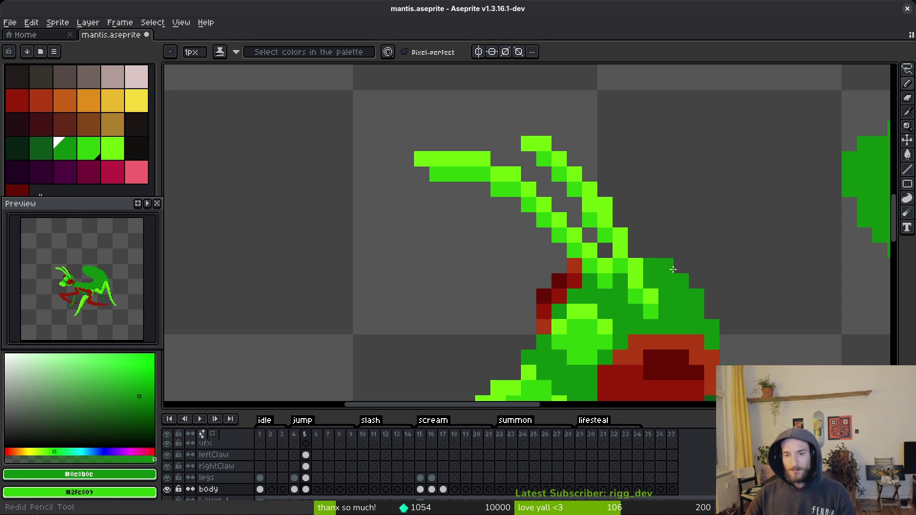
{"action": "key", "text": "ctrl+z"}
{"action": "scroll", "coordinate": [678, 206], "scroll_direction": "down", "scroll_amount": 4}
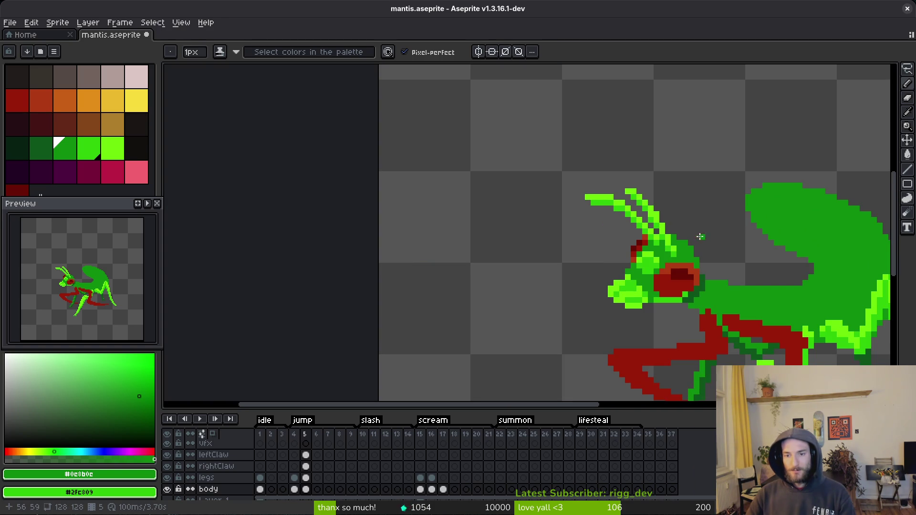
{"action": "key", "text": "ctrl+s"}
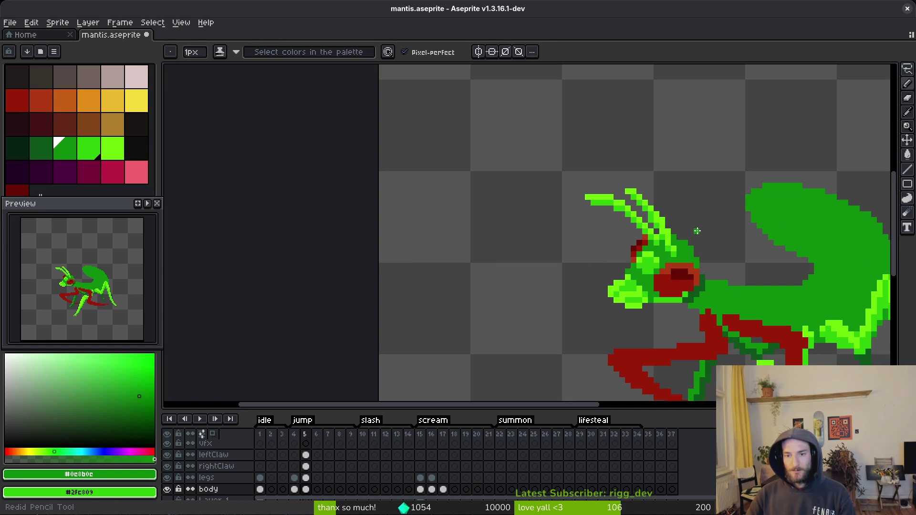
- Add a green pixel right of the antenna, redo the last stroke, and save
{"action": "left_click", "coordinate": [697, 231]}
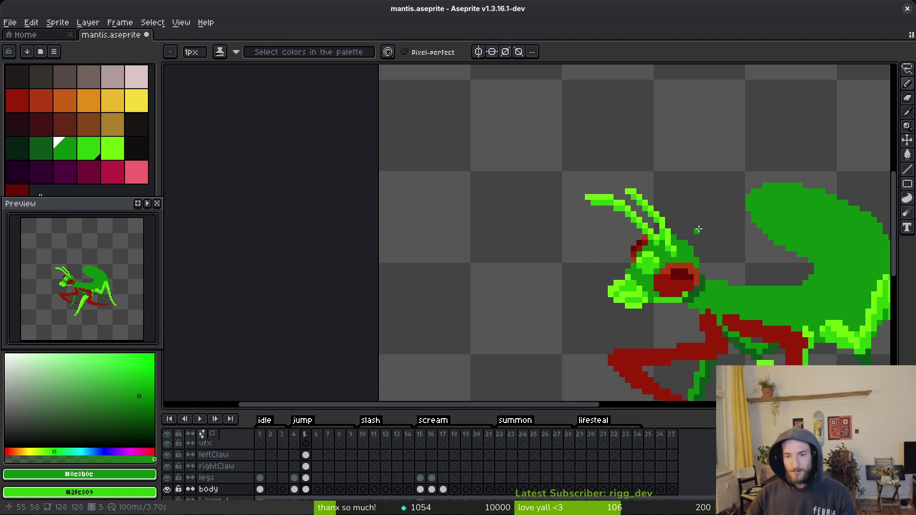
{"action": "scroll", "coordinate": [697, 228], "scroll_direction": "up", "scroll_amount": 5}
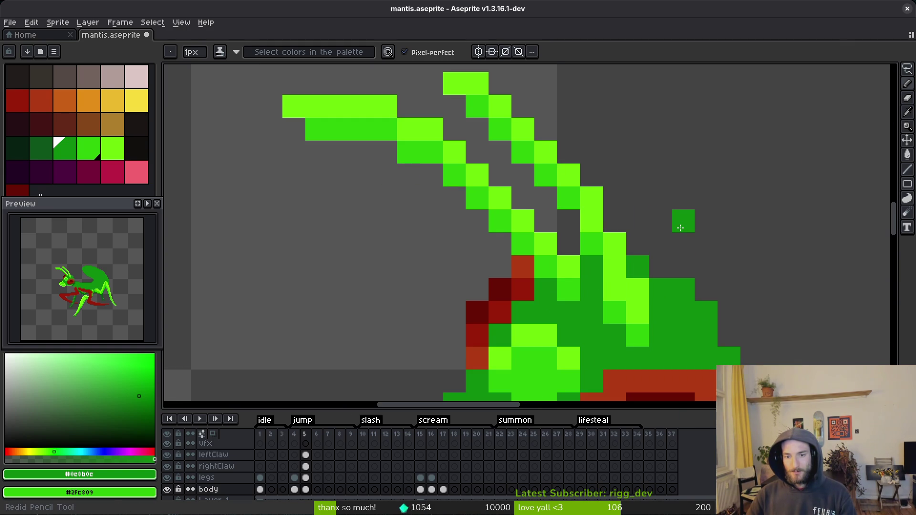
{"action": "key", "text": "ctrl+y"}
{"action": "scroll", "coordinate": [701, 225], "scroll_direction": "down", "scroll_amount": 5}
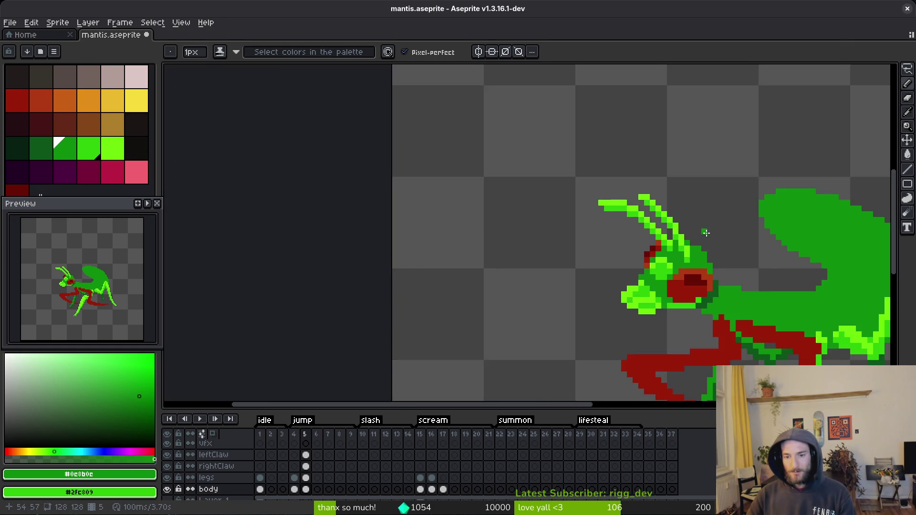
{"action": "key", "text": "ctrl+s"}
- Marquee-select the antenna tip, shift it one pixel right, and commit
{"action": "scroll", "coordinate": [690, 220], "scroll_direction": "up", "scroll_amount": 4}
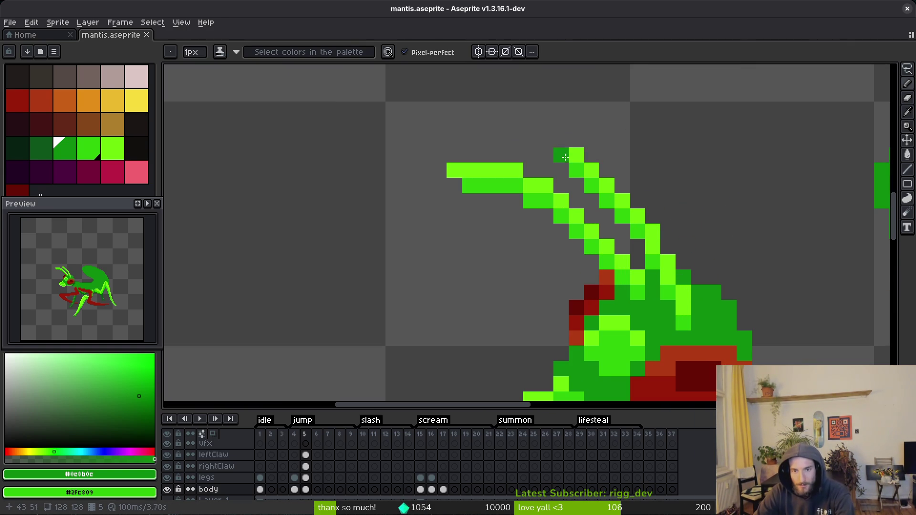
{"action": "key", "text": "m"}
{"action": "mouse_move", "coordinate": [538, 133]}
{"action": "left_mouse_down"}
{"action": "mouse_move", "coordinate": [603, 164]}
{"action": "mouse_move", "coordinate": [611, 195]}
{"action": "left_mouse_up"}
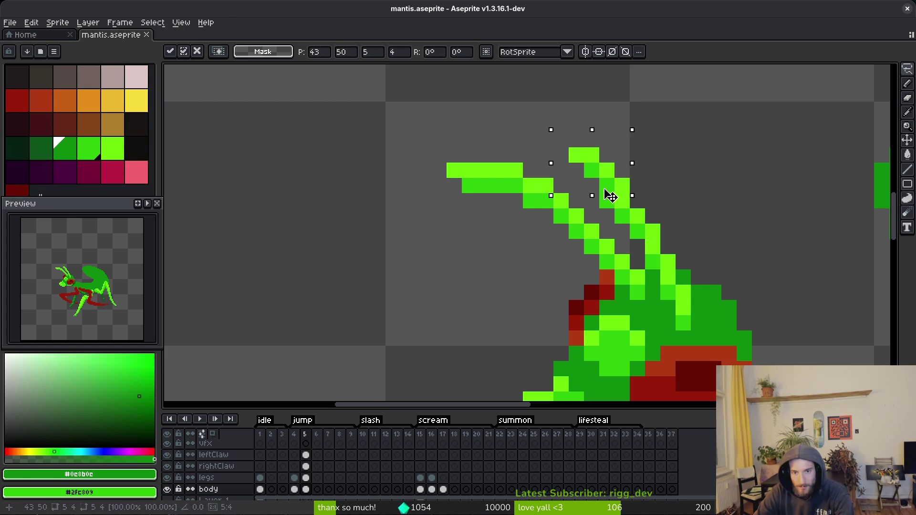
{"action": "key", "text": "Return"}
{"action": "scroll", "coordinate": [695, 204], "scroll_direction": "down", "scroll_amount": 3}
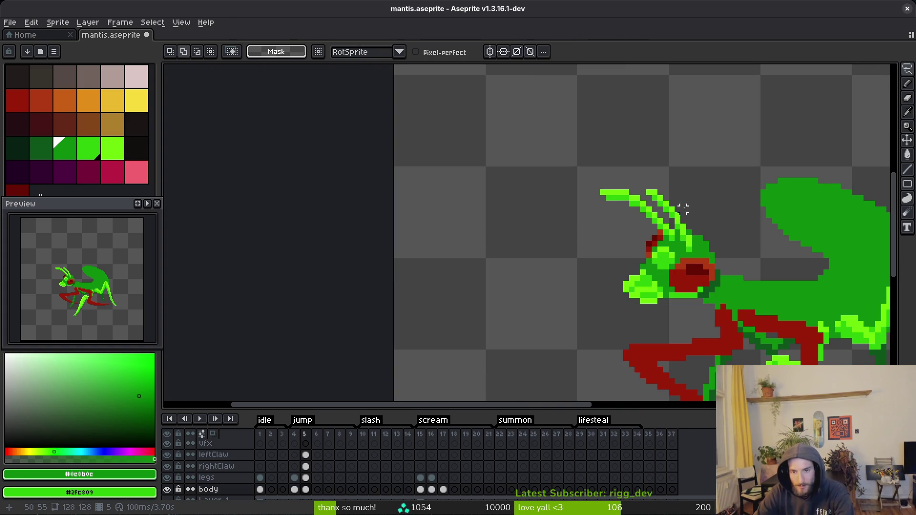
{"action": "scroll", "coordinate": [684, 209], "scroll_direction": "up", "scroll_amount": 2}
- Sample the lime #6cff0a and mid green #2fc809 colours, then save the sprite again
{"action": "left_click", "coordinate": [682, 210], "text": "alt"}
{"action": "key", "text": "b"}
{"action": "scroll", "coordinate": [724, 212], "scroll_direction": "down", "scroll_amount": 3}
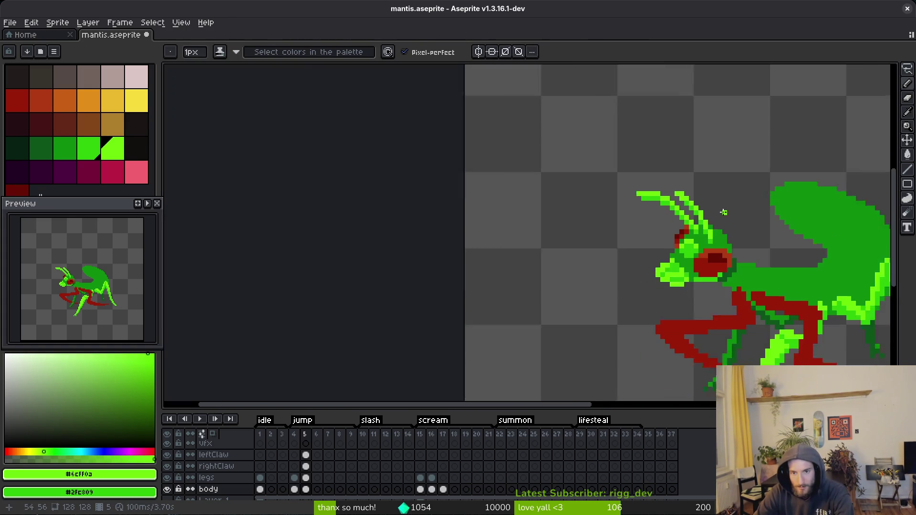
{"action": "scroll", "coordinate": [707, 206], "scroll_direction": "up", "scroll_amount": 4}
{"action": "left_click", "coordinate": [617, 176], "text": "alt"}
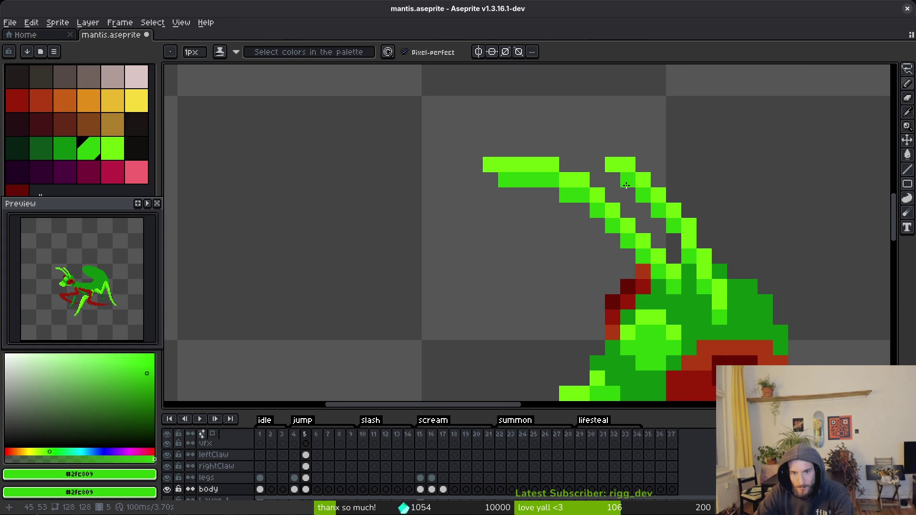
{"action": "scroll", "coordinate": [731, 193], "scroll_direction": "down", "scroll_amount": 4}
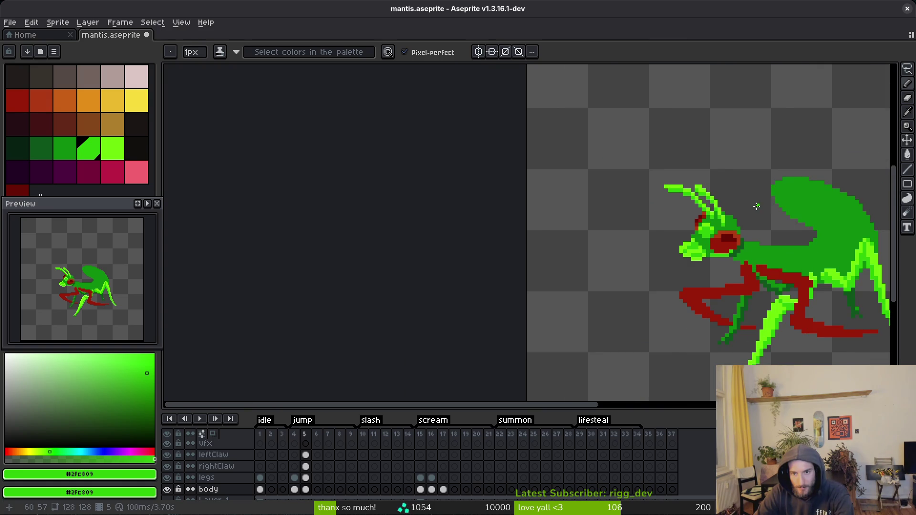
{"action": "scroll", "coordinate": [757, 206], "scroll_direction": "down", "scroll_amount": 1}
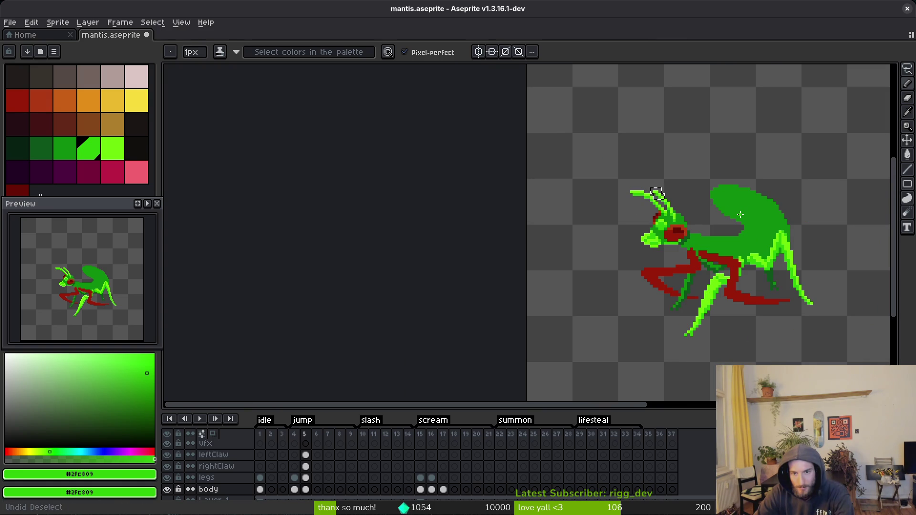
{"action": "key", "text": "ctrl+s"}
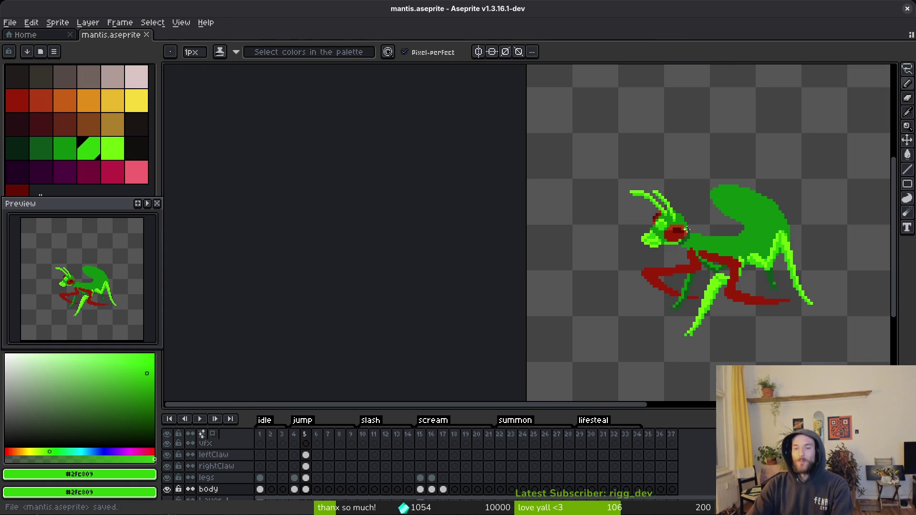
- Zoom and pan around the frame 5 mantis to inspect its antennae and red claws
{"action": "scroll", "coordinate": [686, 229], "scroll_direction": "up", "scroll_amount": 2}
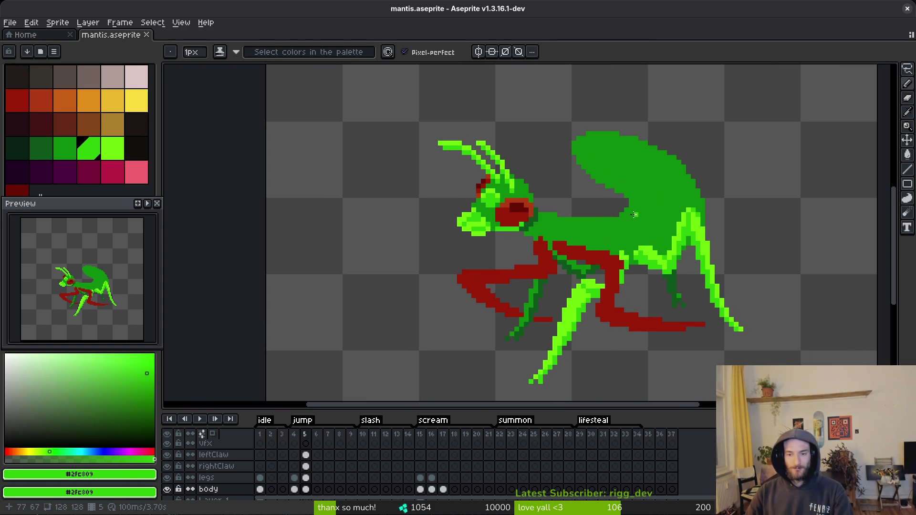
{"action": "scroll", "coordinate": [677, 300], "scroll_direction": "down", "scroll_amount": 2}
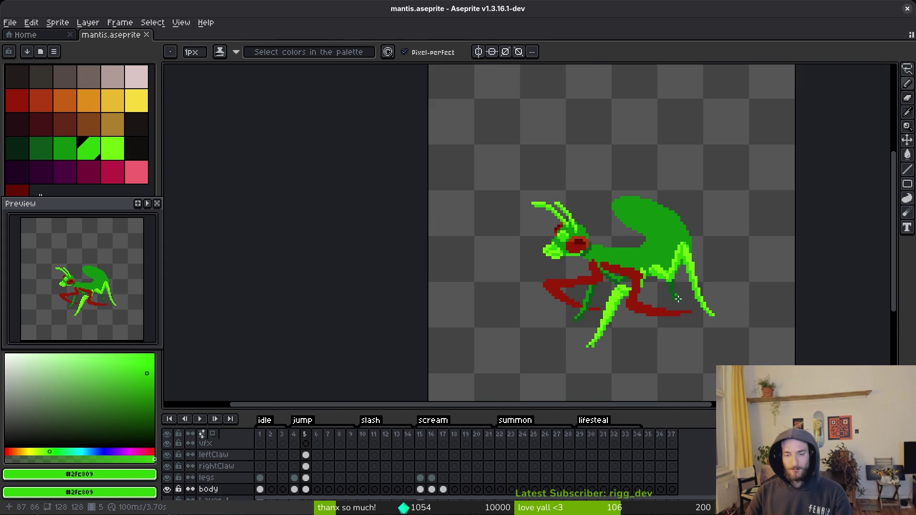
{"action": "scroll", "coordinate": [668, 293], "scroll_direction": "down", "scroll_amount": 1}
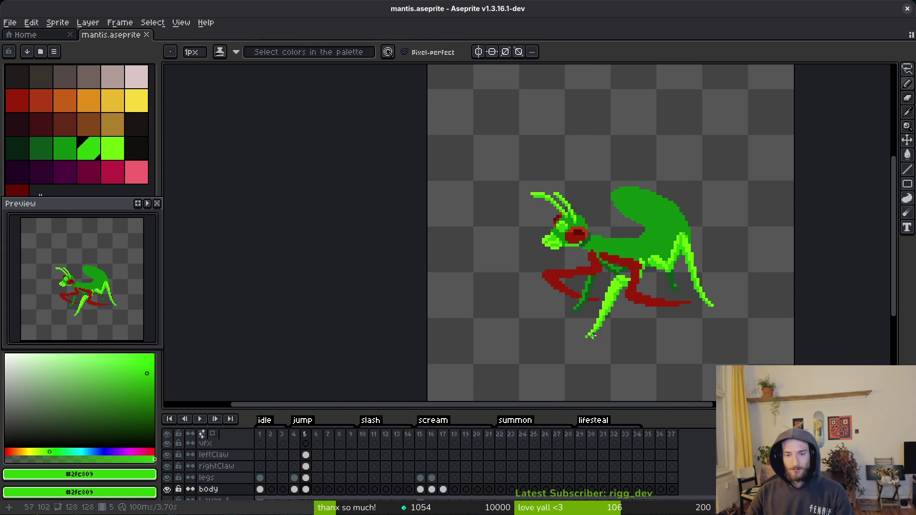
{"action": "scroll", "coordinate": [623, 272], "scroll_direction": "right", "scroll_amount": 1}
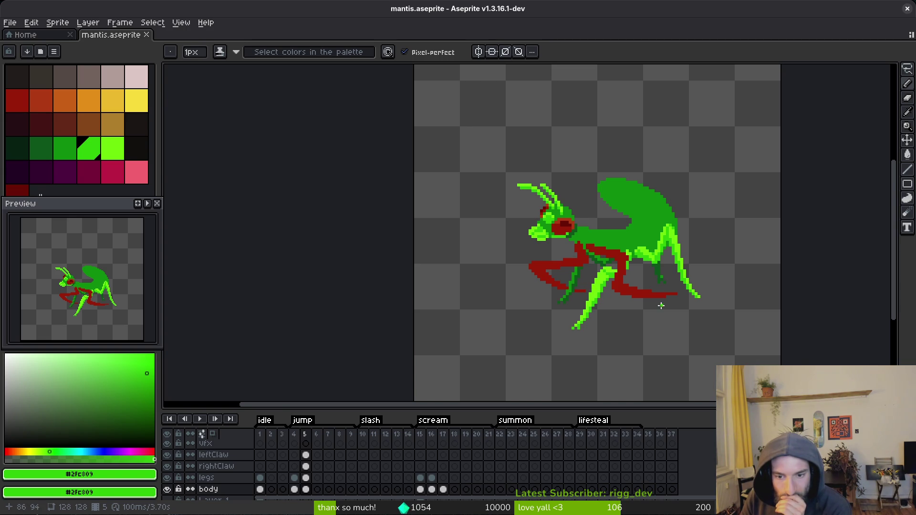
{"action": "scroll", "coordinate": [661, 305], "scroll_direction": "up", "scroll_amount": 2}
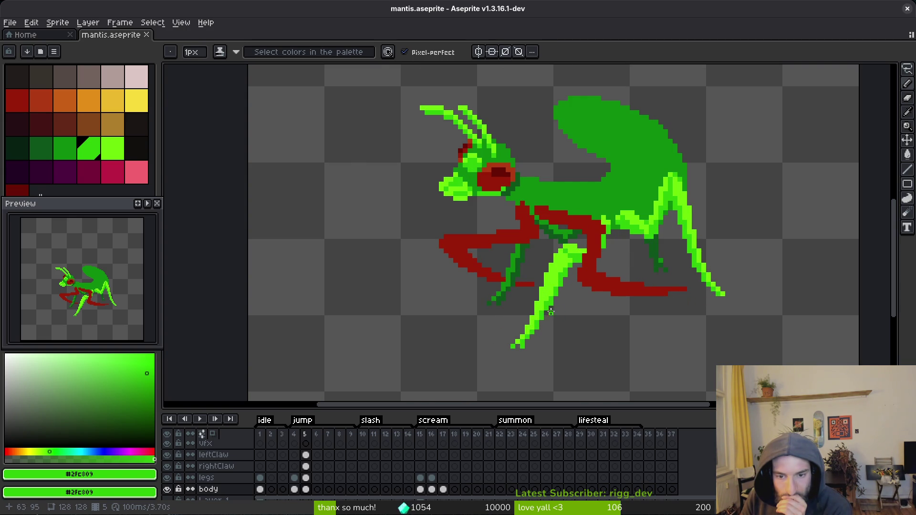
- Step back to jump frame 4 and return to the pencil
{"action": "key", "text": "i"}
{"action": "key", "text": "comma"}
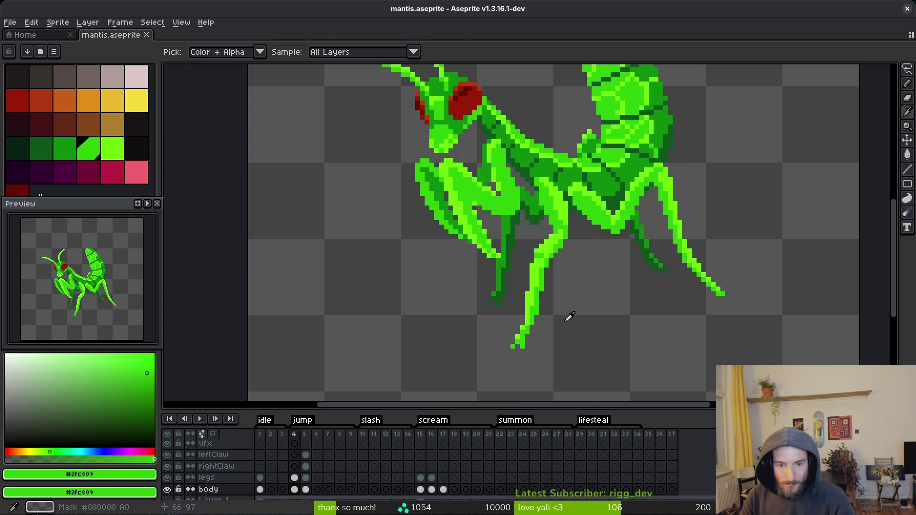
{"action": "key", "text": "b"}
{"action": "scroll", "coordinate": [573, 301], "scroll_direction": "down", "scroll_amount": 4}
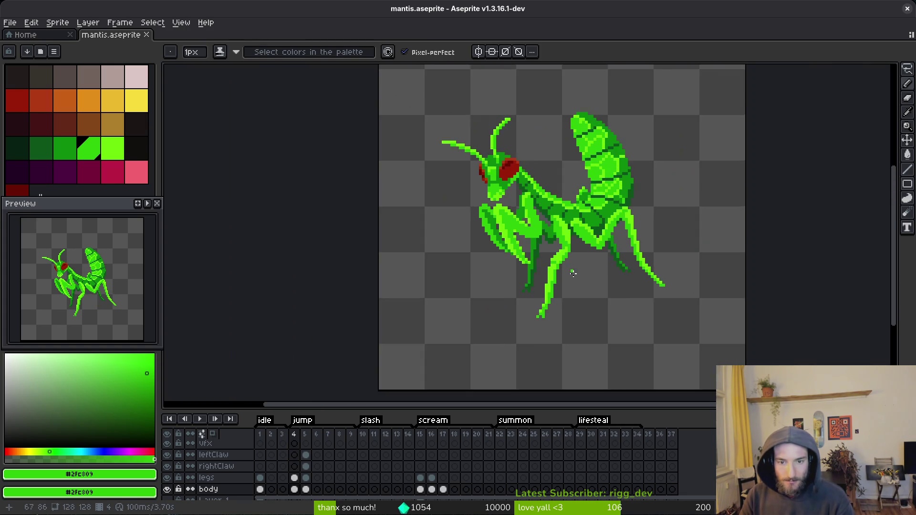
{"action": "scroll", "coordinate": [573, 274], "scroll_direction": "up", "scroll_amount": 3}
- Lasso the lower front leg, move it slightly left and down, check against frame 5, and commit
{"action": "key", "text": "m"}
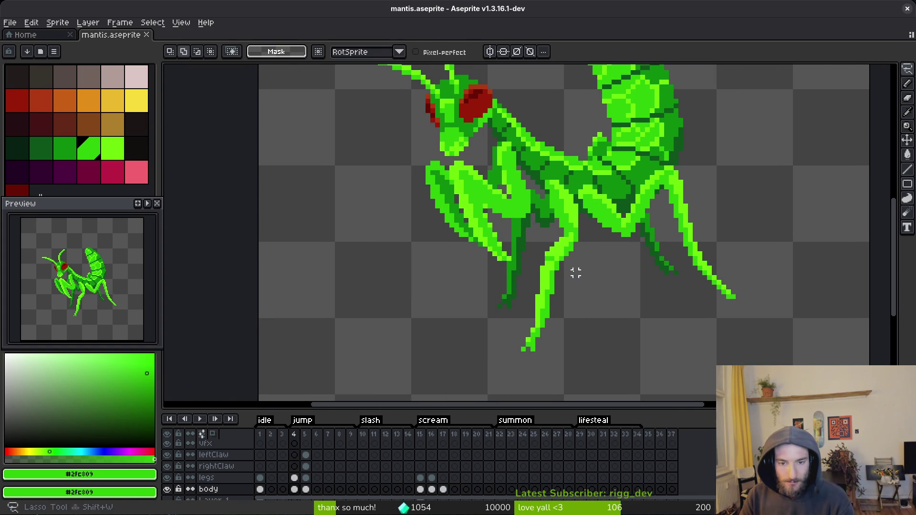
{"action": "scroll", "coordinate": [568, 258], "scroll_direction": "up", "scroll_amount": 1}
{"action": "scroll", "coordinate": [501, 276], "scroll_direction": "down", "scroll_amount": 1}
{"action": "mouse_move", "coordinate": [502, 275]}
{"action": "left_mouse_down"}
{"action": "mouse_move", "coordinate": [492, 340]}
{"action": "mouse_move", "coordinate": [540, 247]}
{"action": "left_mouse_up"}
{"action": "left_click_drag", "start_coordinate": [540, 295], "coordinate": [534, 312]}
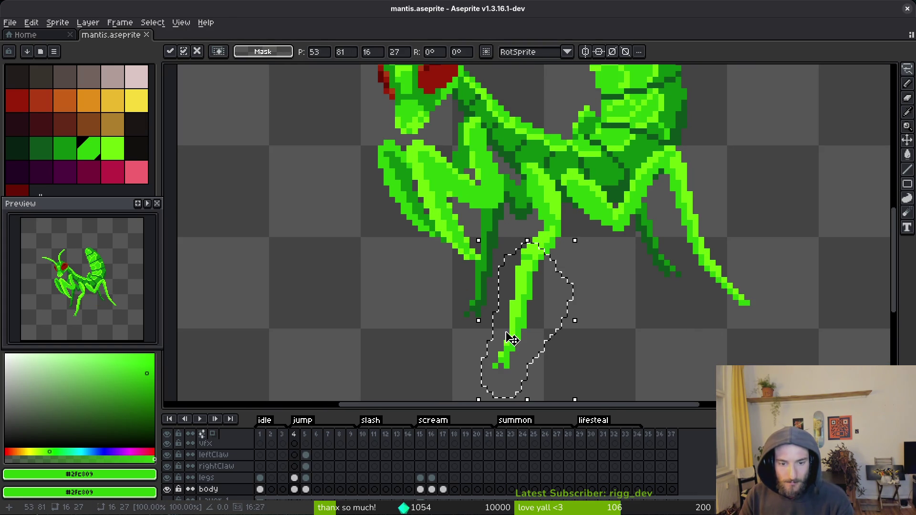
{"action": "left_click", "coordinate": [307, 480]}
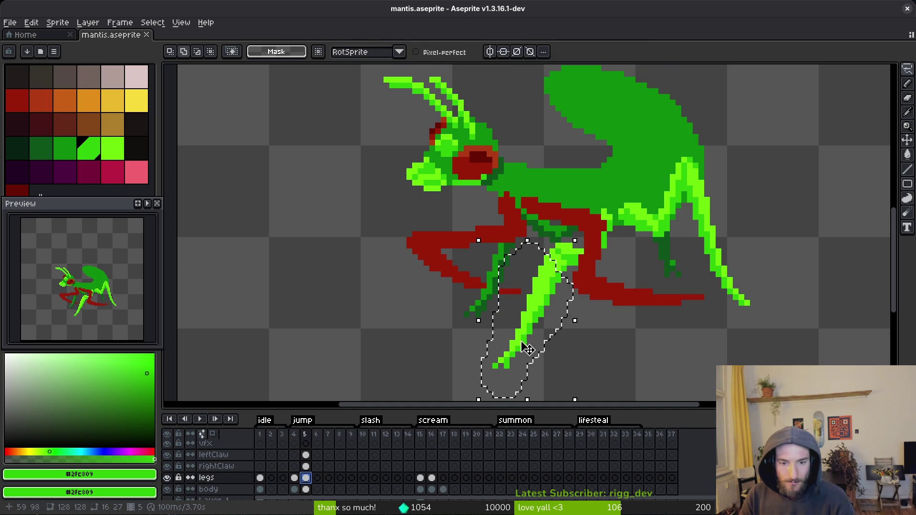
{"action": "key", "text": "ctrl+d"}
{"action": "key", "text": "Left"}
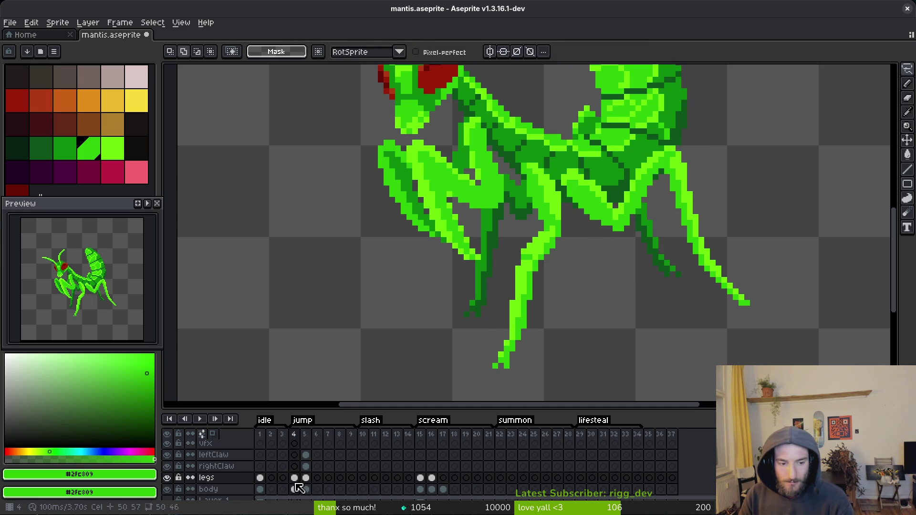
{"action": "mouse_move", "coordinate": [501, 297]}
{"action": "left_mouse_down"}
{"action": "mouse_move", "coordinate": [537, 348]}
{"action": "mouse_move", "coordinate": [556, 285]}
{"action": "mouse_move", "coordinate": [522, 303]}
{"action": "mouse_move", "coordinate": [529, 298]}
{"action": "mouse_move", "coordinate": [523, 378]}
{"action": "mouse_move", "coordinate": [521, 307]}
{"action": "left_mouse_up"}
{"action": "key", "text": "Return"}
{"action": "key", "text": "Return"}
- Nudge the front leg tip into place and deselect it
{"action": "scroll", "coordinate": [547, 309], "scroll_direction": "down", "scroll_amount": 3}
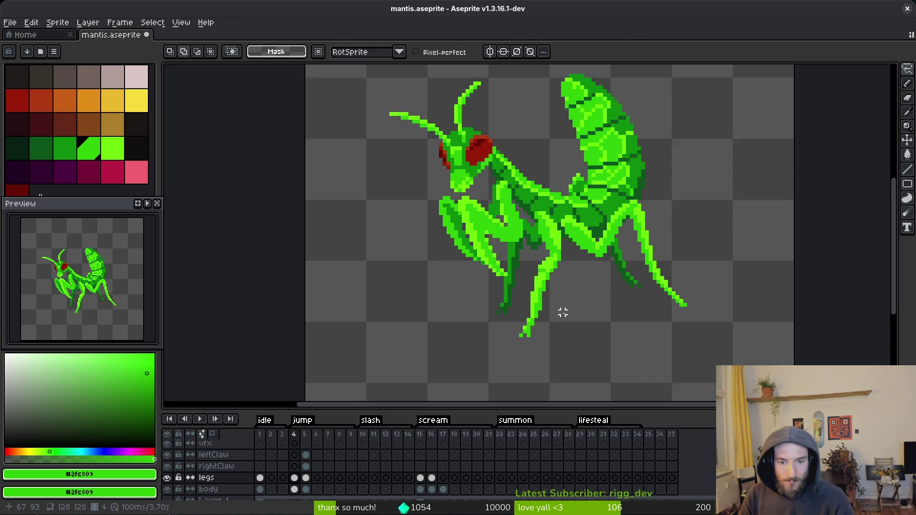
{"action": "scroll", "coordinate": [563, 313], "scroll_direction": "up", "scroll_amount": 5}
{"action": "mouse_move", "coordinate": [532, 316]}
{"action": "left_mouse_down"}
{"action": "mouse_move", "coordinate": [546, 286]}
{"action": "mouse_move", "coordinate": [525, 295]}
{"action": "mouse_move", "coordinate": [542, 293]}
{"action": "left_mouse_up"}
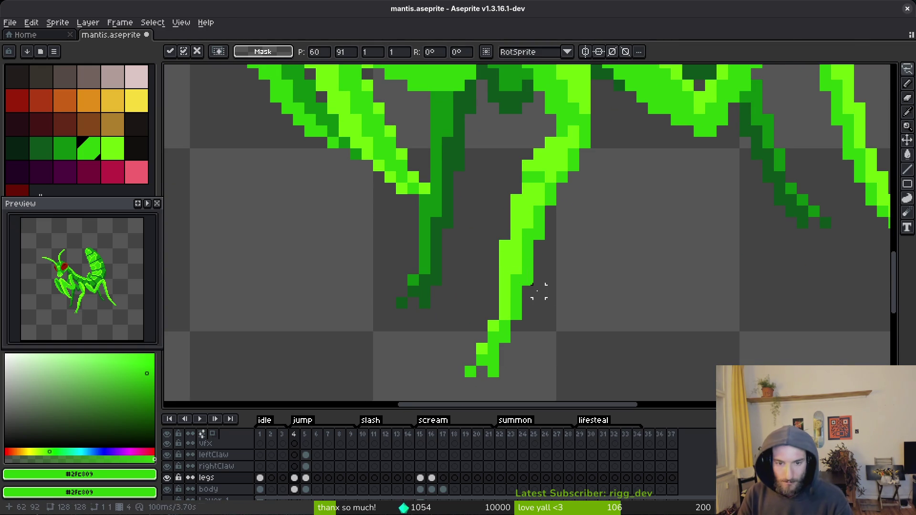
{"action": "key", "text": "ctrl+d"}
{"action": "scroll", "coordinate": [584, 268], "scroll_direction": "down", "scroll_amount": 3}
{"action": "scroll", "coordinate": [606, 271], "scroll_direction": "up", "scroll_amount": 1}
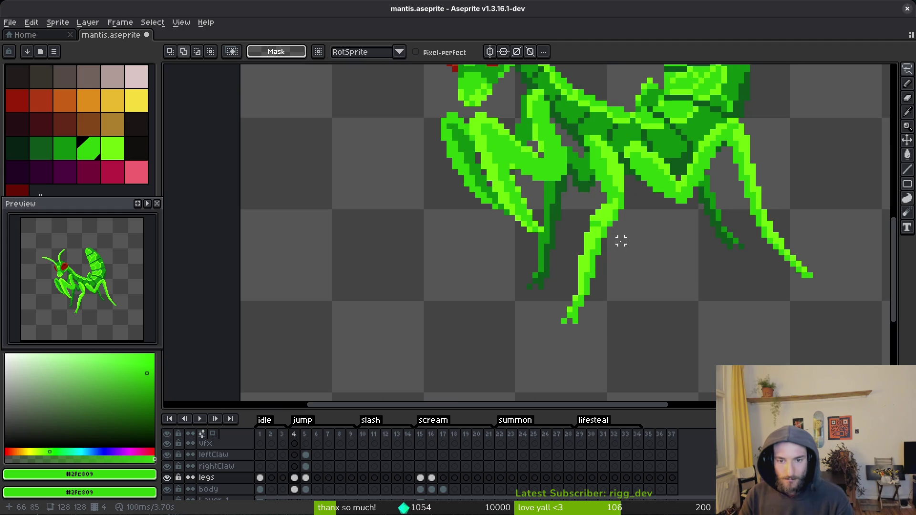
{"action": "scroll", "coordinate": [617, 217], "scroll_direction": "up", "scroll_amount": 2}
- Lasso the front leg and reposition it on frame 4
{"action": "mouse_move", "coordinate": [616, 174]}
{"action": "left_mouse_down"}
{"action": "mouse_move", "coordinate": [552, 261]}
{"action": "mouse_move", "coordinate": [529, 333]}
{"action": "left_mouse_up"}
{"action": "scroll", "coordinate": [530, 333], "scroll_direction": "down", "scroll_amount": 2}
{"action": "scroll", "coordinate": [579, 317], "scroll_direction": "up", "scroll_amount": 1}
{"action": "mouse_move", "coordinate": [512, 385]}
{"action": "left_mouse_down"}
{"action": "mouse_move", "coordinate": [579, 317]}
{"action": "mouse_move", "coordinate": [635, 307]}
{"action": "left_mouse_up"}
{"action": "scroll", "coordinate": [634, 307], "scroll_direction": "down", "scroll_amount": 1}
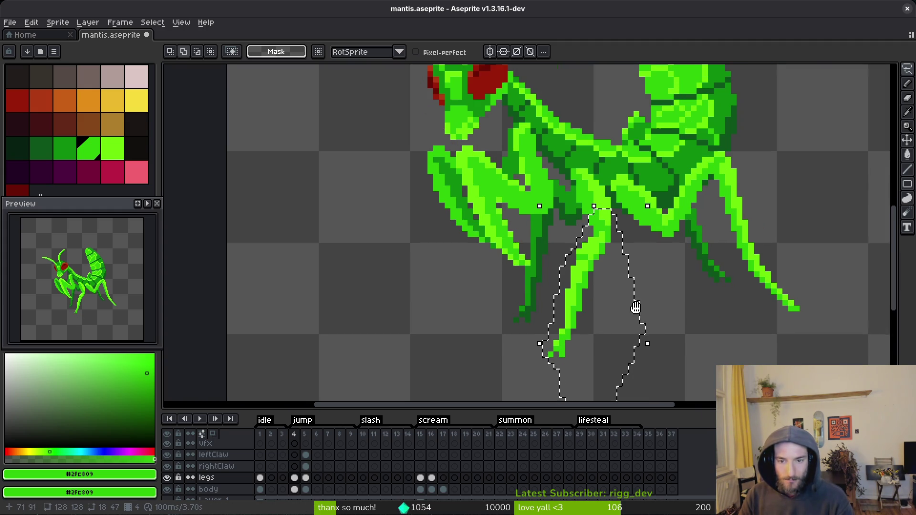
{"action": "left_click", "coordinate": [601, 260]}
{"action": "key", "text": "Return"}
{"action": "scroll", "coordinate": [600, 254], "scroll_direction": "up", "scroll_amount": 2}
{"action": "scroll", "coordinate": [608, 188], "scroll_direction": "up", "scroll_amount": 2}
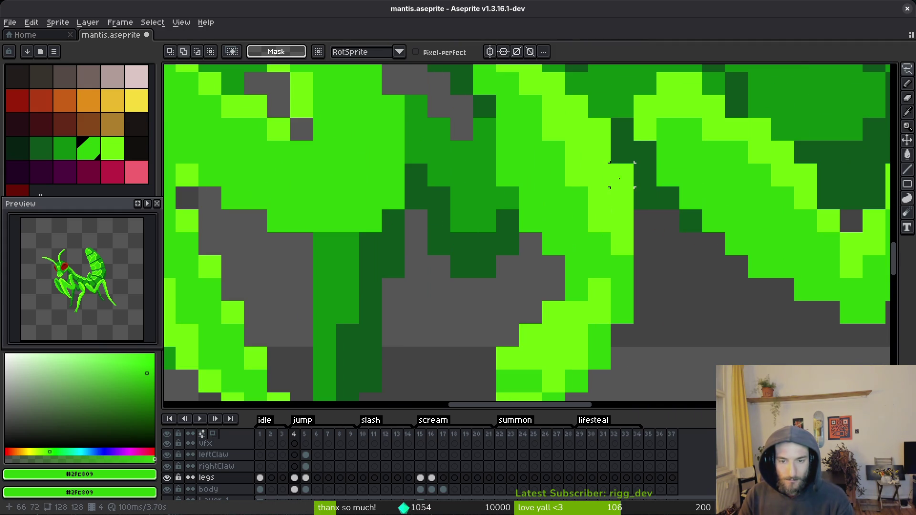
{"action": "mouse_move", "coordinate": [626, 175]}
{"action": "left_mouse_down"}
{"action": "mouse_move", "coordinate": [573, 174]}
{"action": "mouse_move", "coordinate": [541, 205]}
{"action": "left_mouse_up"}
{"action": "scroll", "coordinate": [542, 204], "scroll_direction": "down", "scroll_amount": 2}
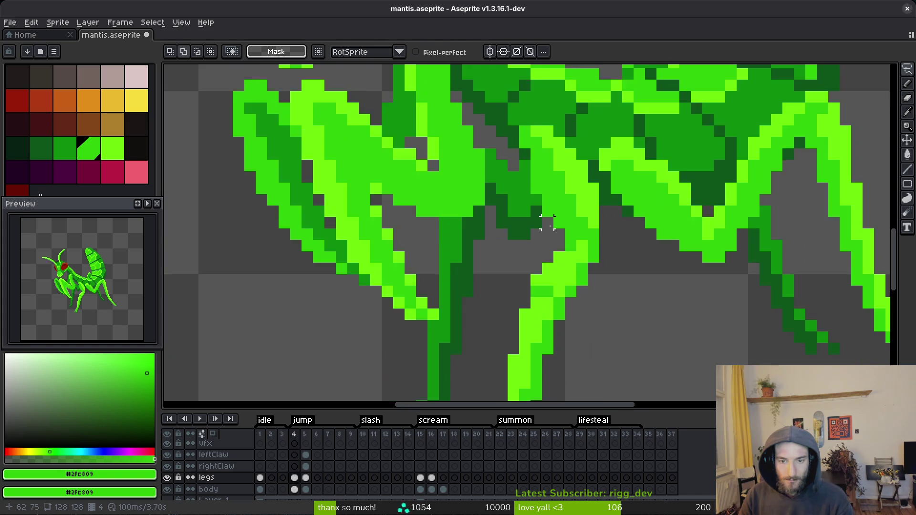
{"action": "scroll", "coordinate": [573, 181], "scroll_direction": "up", "scroll_amount": 2}
- Sample dark green #0E8B0E, lasso the leg once more, and deselect it
{"action": "key", "text": "b"}
{"action": "scroll", "coordinate": [569, 221], "scroll_direction": "down", "scroll_amount": 3}
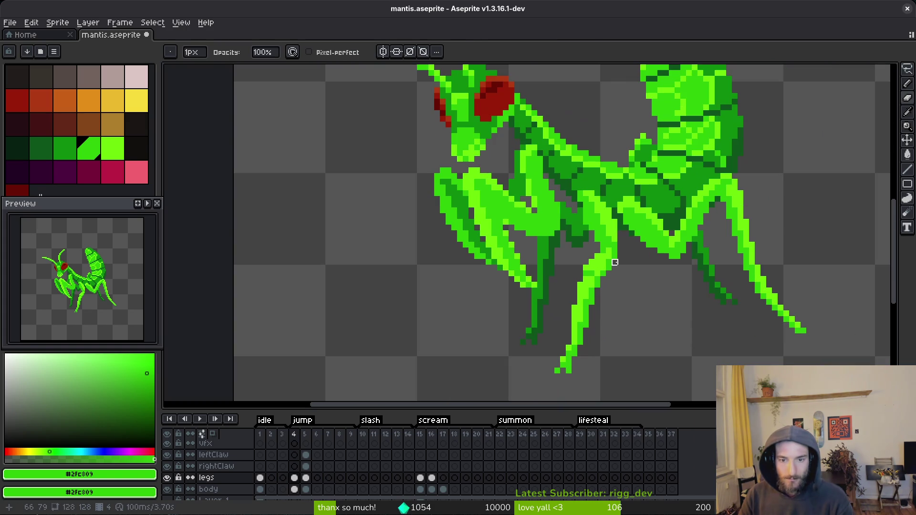
{"action": "scroll", "coordinate": [620, 268], "scroll_direction": "up", "scroll_amount": 3}
{"action": "left_click", "coordinate": [562, 242], "text": "alt"}
{"action": "scroll", "coordinate": [654, 283], "scroll_direction": "down", "scroll_amount": 3}
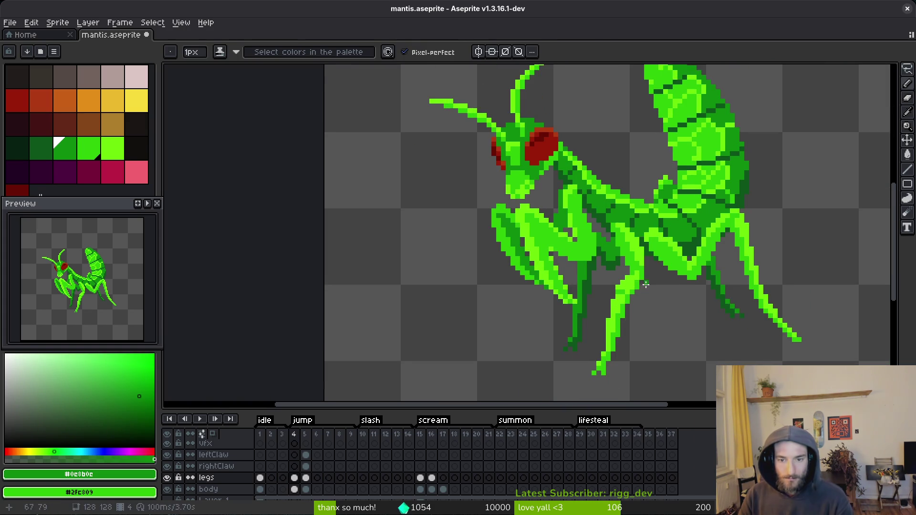
{"action": "key", "text": "q"}
{"action": "scroll", "coordinate": [649, 274], "scroll_direction": "up", "scroll_amount": 3}
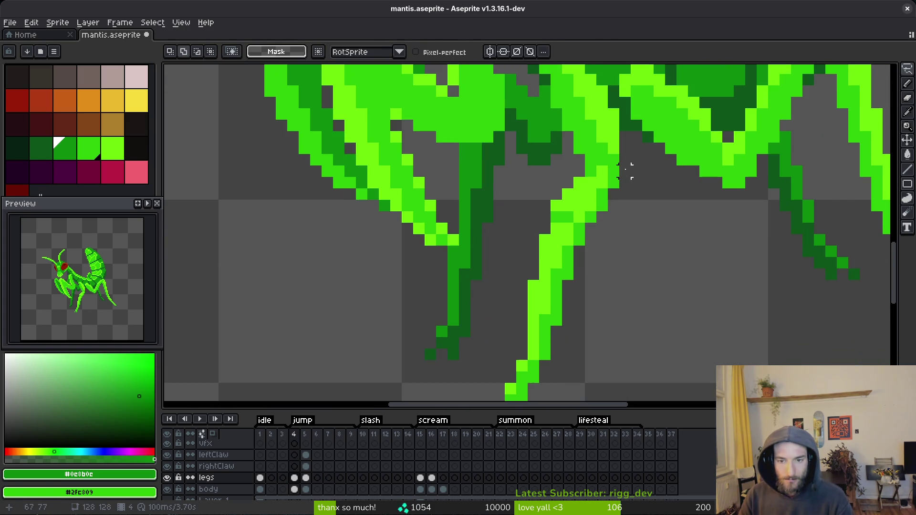
{"action": "mouse_move", "coordinate": [628, 165]}
{"action": "left_mouse_down"}
{"action": "mouse_move", "coordinate": [585, 174]}
{"action": "mouse_move", "coordinate": [585, 162]}
{"action": "mouse_move", "coordinate": [506, 272]}
{"action": "mouse_move", "coordinate": [497, 337]}
{"action": "mouse_move", "coordinate": [571, 348]}
{"action": "mouse_move", "coordinate": [607, 236]}
{"action": "left_mouse_up"}
{"action": "scroll", "coordinate": [506, 272], "scroll_direction": "down", "scroll_amount": 2}
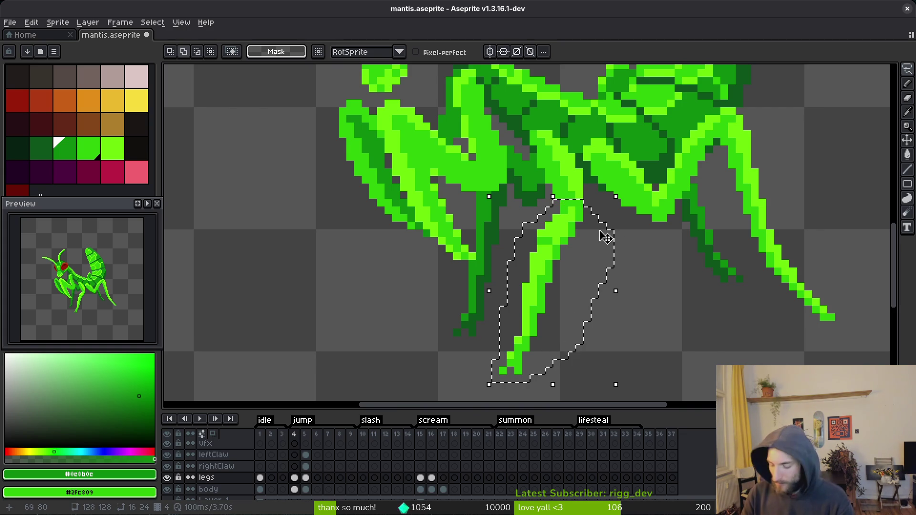
{"action": "key", "text": "b"}
{"action": "key", "text": "ctrl+d"}
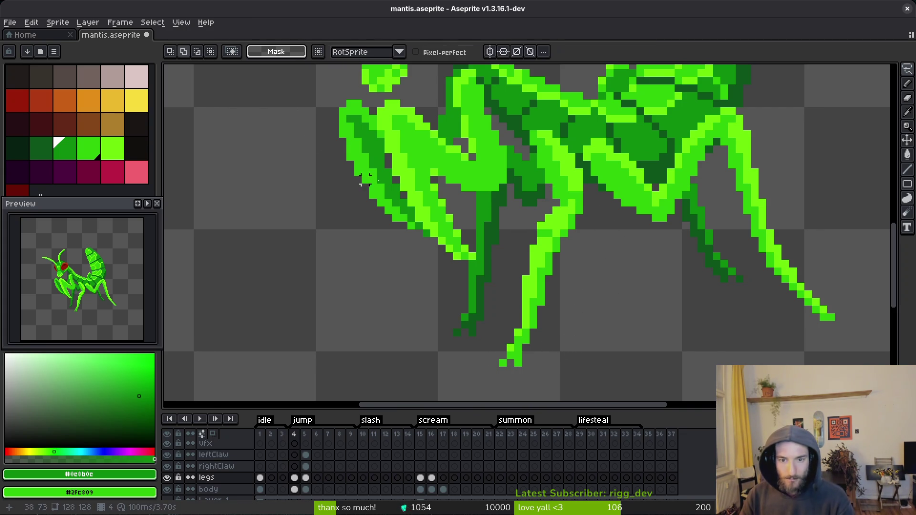
{"action": "scroll", "coordinate": [620, 144], "scroll_direction": "up", "scroll_amount": 2}
- Paint two lime pixels on the leg and save the sprite
{"action": "left_click", "coordinate": [615, 105], "text": "alt"}
{"action": "left_click", "coordinate": [620, 145]}
{"action": "scroll", "coordinate": [619, 145], "scroll_direction": "down", "scroll_amount": 5}
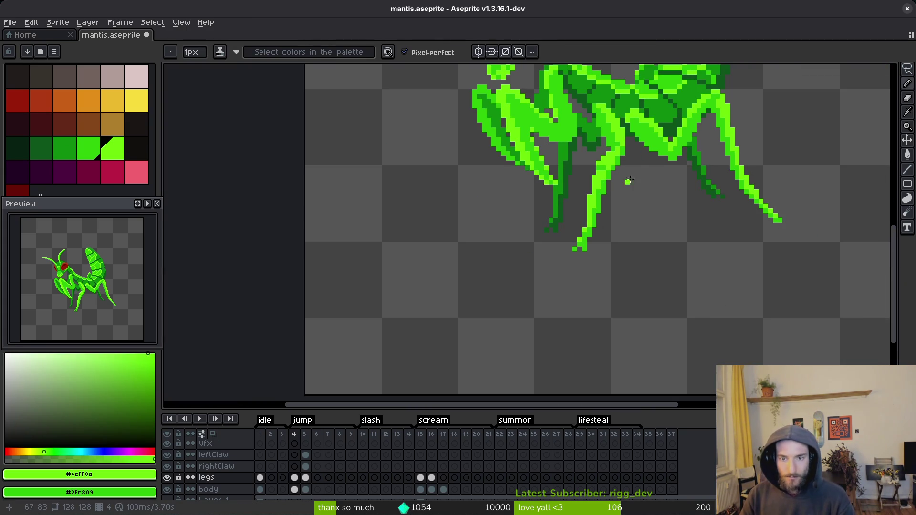
{"action": "scroll", "coordinate": [585, 203], "scroll_direction": "up", "scroll_amount": 5}
{"action": "scroll", "coordinate": [585, 203], "scroll_direction": "down", "scroll_amount": 4}
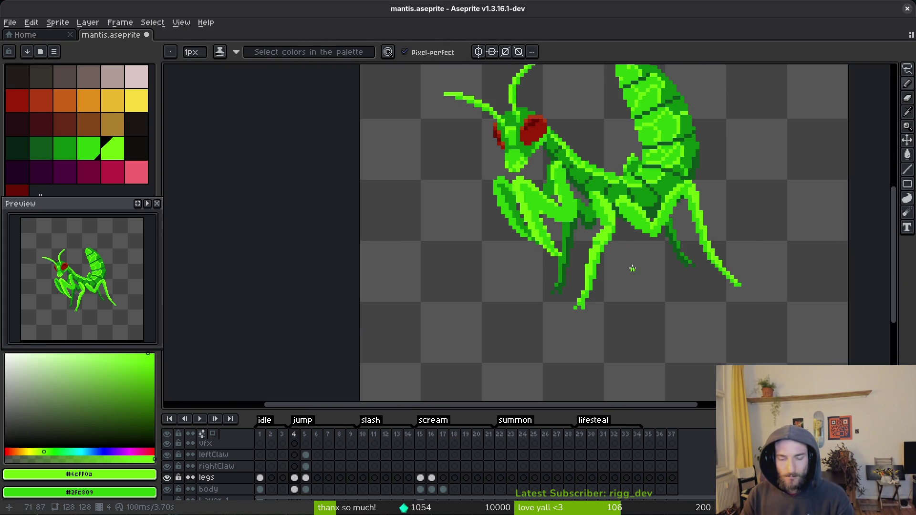
{"action": "scroll", "coordinate": [630, 266], "scroll_direction": "up", "scroll_amount": 4}
{"action": "key", "text": "ctrl+s"}
- Erase the stray lime pixel beside the leg and save again
{"action": "key", "text": "e"}
{"action": "left_click", "coordinate": [608, 221]}
{"action": "scroll", "coordinate": [657, 275], "scroll_direction": "down", "scroll_amount": 4}
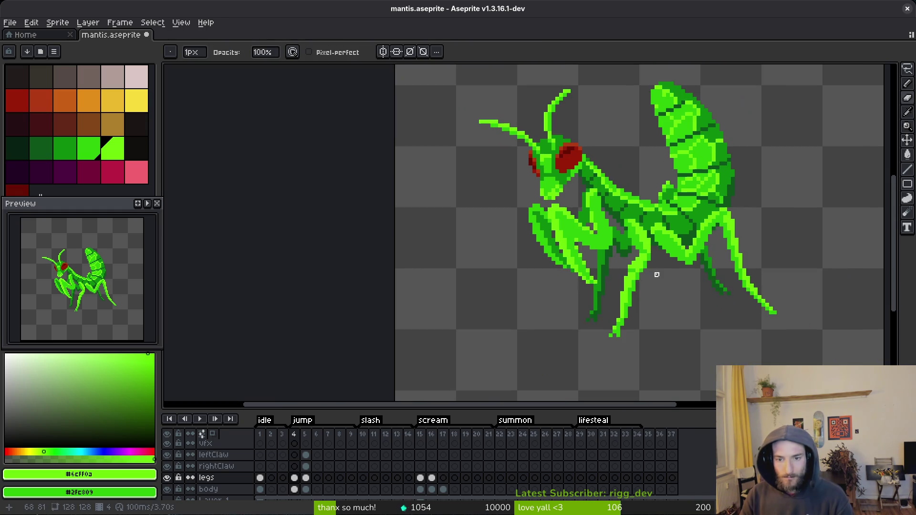
{"action": "key", "text": "ctrl+s"}
- Pan and zoom to show the whole mantis sprite
{"action": "mouse_move", "coordinate": [658, 290]}
{"action": "left_mouse_down"}
{"action": "mouse_move", "coordinate": [636, 282]}
{"action": "mouse_move", "coordinate": [649, 309]}
{"action": "left_mouse_up"}
{"action": "scroll", "coordinate": [626, 319], "scroll_direction": "down", "scroll_amount": 2}
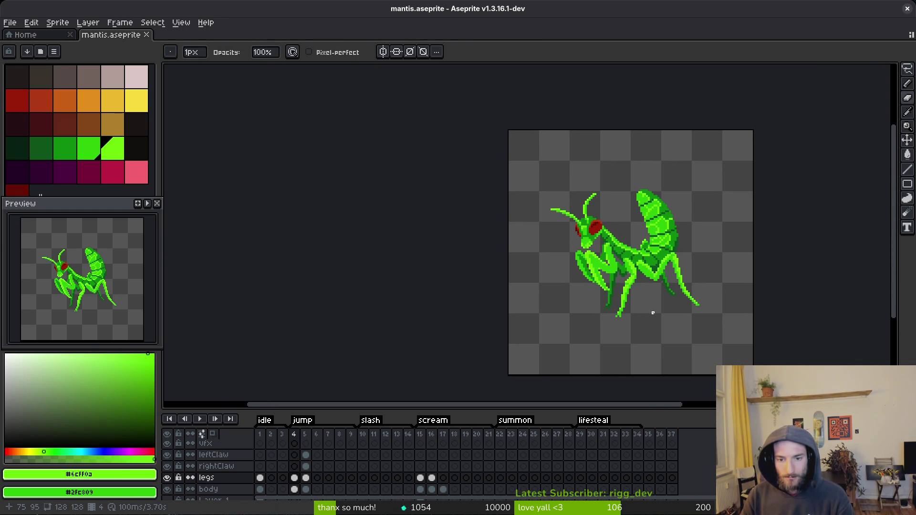
{"action": "scroll", "coordinate": [668, 306], "scroll_direction": "up", "scroll_amount": 3}
{"action": "scroll", "coordinate": [711, 320], "scroll_direction": "up", "scroll_amount": 3}
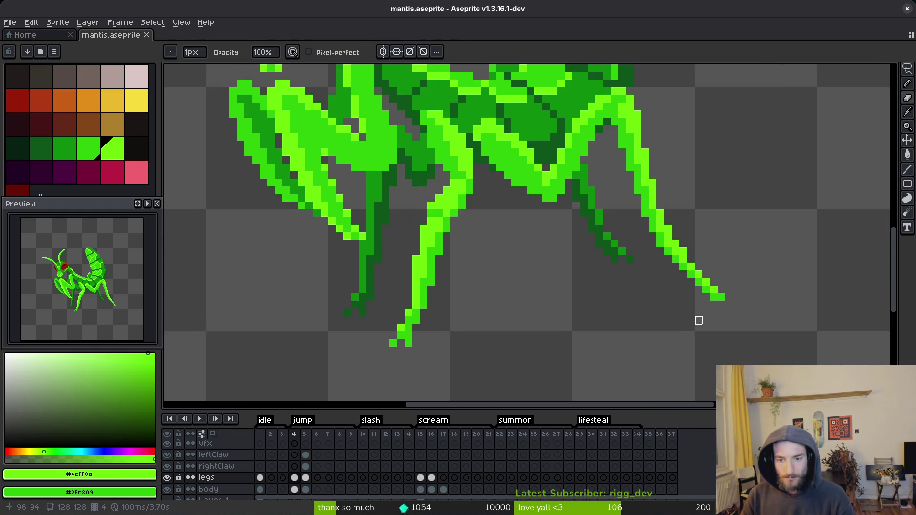
{"action": "scroll", "coordinate": [656, 304], "scroll_direction": "down", "scroll_amount": 3}
{"action": "scroll", "coordinate": [655, 303], "scroll_direction": "up", "scroll_amount": 3}
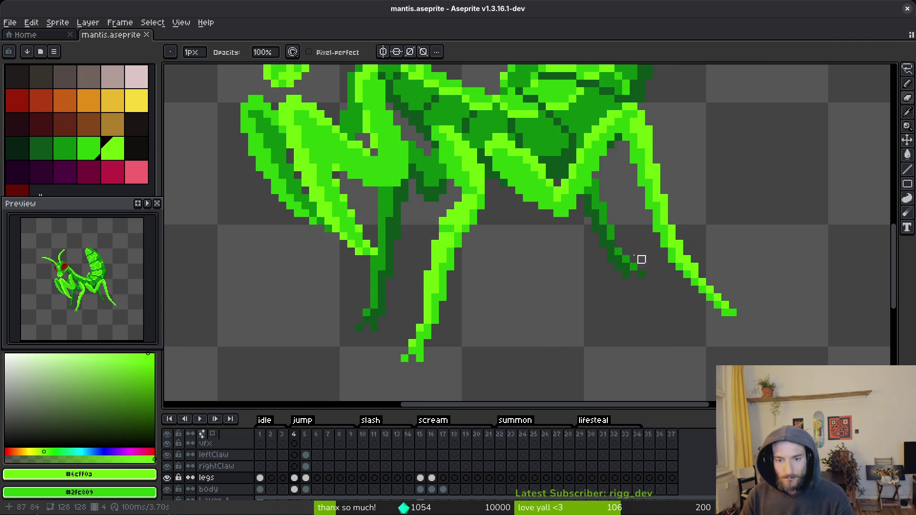
{"action": "scroll", "coordinate": [603, 222], "scroll_direction": "down", "scroll_amount": 2}
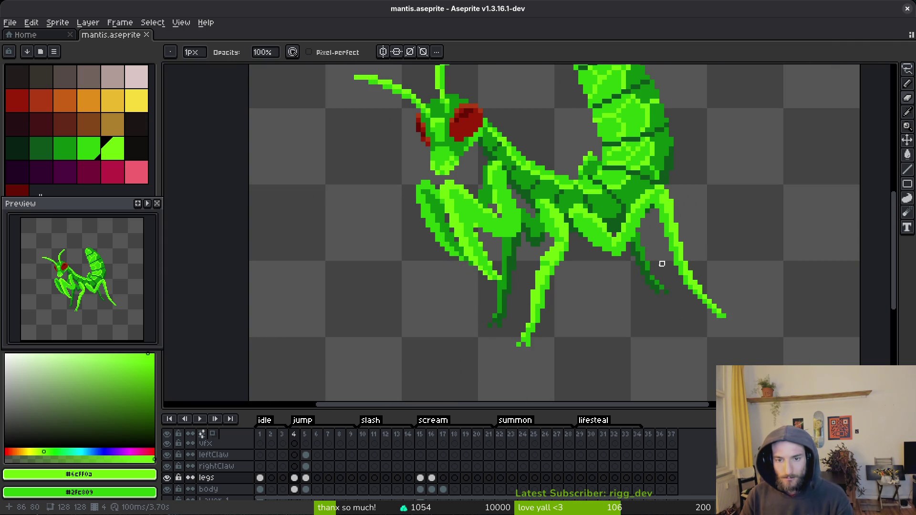
{"action": "scroll", "coordinate": [658, 264], "scroll_direction": "down", "scroll_amount": 1}
{"action": "scroll", "coordinate": [659, 263], "scroll_direction": "up", "scroll_amount": 1}
{"action": "scroll", "coordinate": [661, 261], "scroll_direction": "down", "scroll_amount": 1}
{"action": "scroll", "coordinate": [662, 260], "scroll_direction": "up", "scroll_amount": 1}
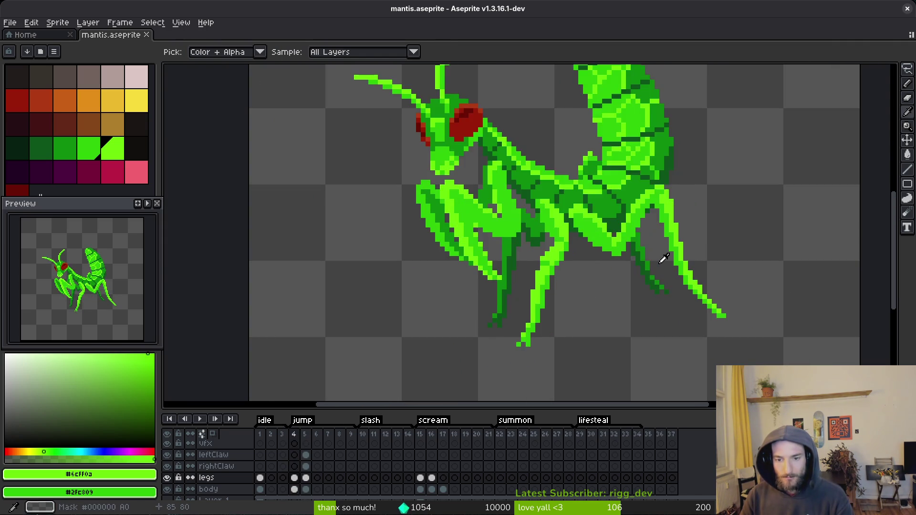
{"action": "scroll", "coordinate": [664, 259], "scroll_direction": "down", "scroll_amount": 1}
{"action": "scroll", "coordinate": [659, 260], "scroll_direction": "up", "scroll_amount": 1}
{"action": "scroll", "coordinate": [642, 276], "scroll_direction": "down", "scroll_amount": 1}
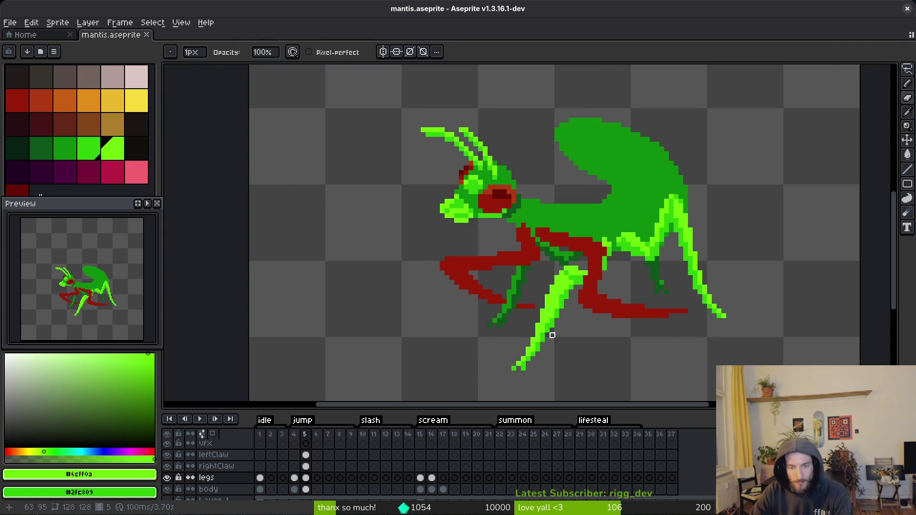
- Turn on onion skinning and hide the red leftClaw layer to expose the leg
{"action": "scroll", "coordinate": [572, 325], "scroll_direction": "down", "scroll_amount": 1}
{"action": "scroll", "coordinate": [535, 330], "scroll_direction": "up", "scroll_amount": 1}
{"action": "scroll", "coordinate": [493, 352], "scroll_direction": "down", "scroll_amount": 1}
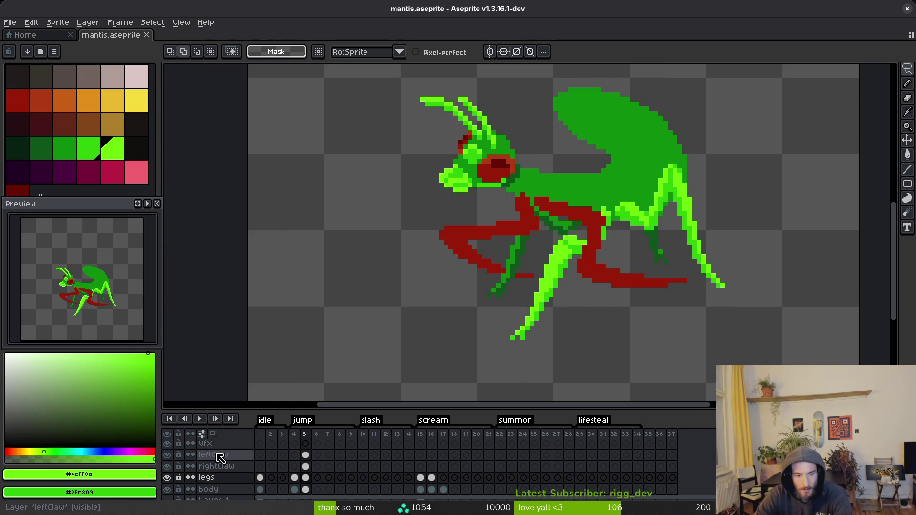
{"action": "left_click", "coordinate": [221, 440]}
{"action": "scroll", "coordinate": [572, 248], "scroll_direction": "up", "scroll_amount": 4}
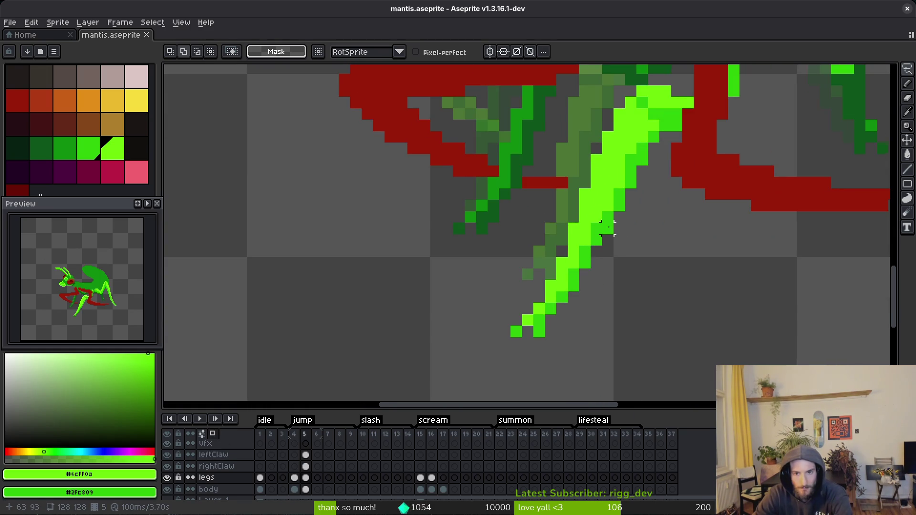
{"action": "scroll", "coordinate": [583, 218], "scroll_direction": "down", "scroll_amount": 3}
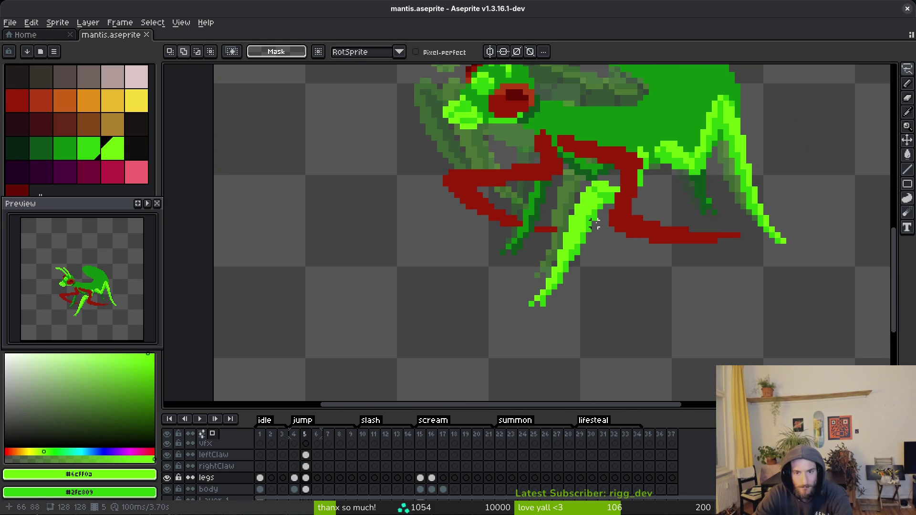
{"action": "left_click", "coordinate": [168, 455]}
{"action": "left_click", "coordinate": [168, 455]}
- Select frame 5's bright front leg, nudge it up and right, and commit the move
{"action": "scroll", "coordinate": [622, 258], "scroll_direction": "up", "scroll_amount": 2}
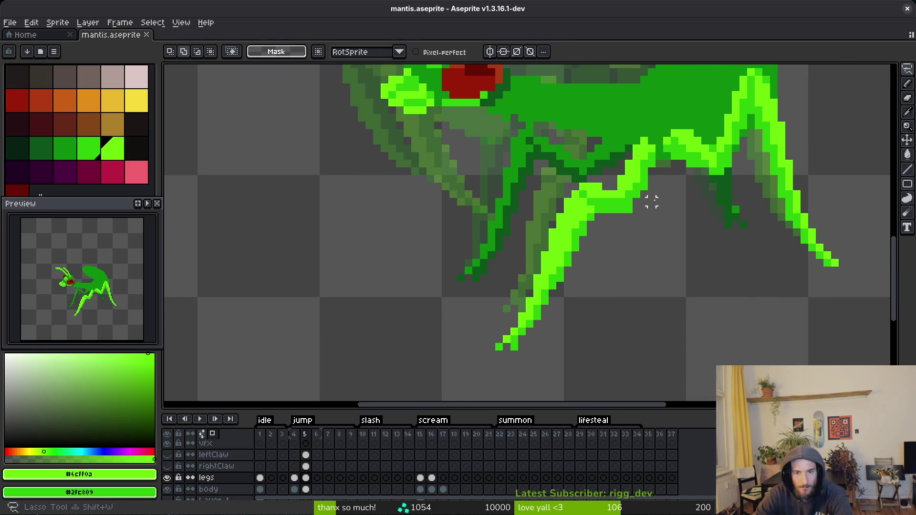
{"action": "mouse_move", "coordinate": [552, 224]}
{"action": "left_mouse_down"}
{"action": "mouse_move", "coordinate": [492, 363]}
{"action": "mouse_move", "coordinate": [620, 188]}
{"action": "left_mouse_up"}
{"action": "left_click_drag", "start_coordinate": [605, 225], "coordinate": [614, 210]}
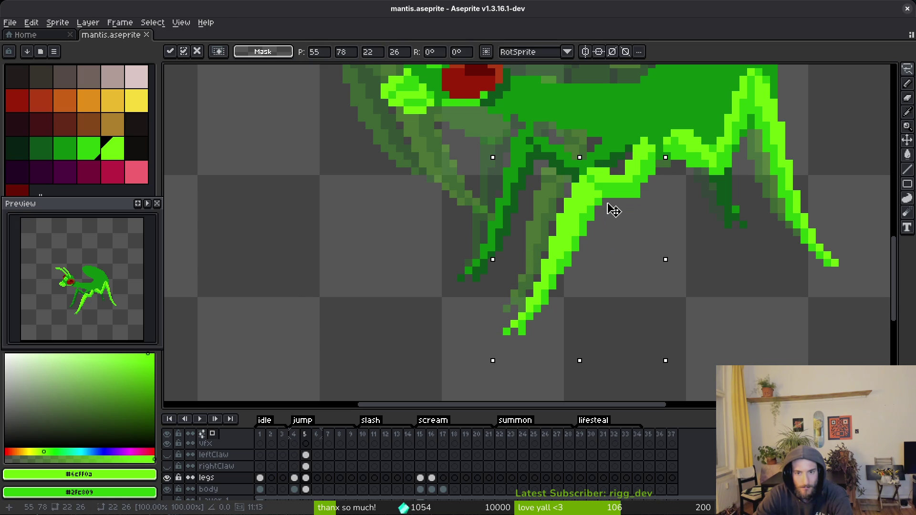
{"action": "key", "text": "Return"}
{"action": "scroll", "coordinate": [640, 185], "scroll_direction": "up", "scroll_amount": 2}
{"action": "key", "text": "b"}
{"action": "key", "text": "ctrl+d"}
{"action": "scroll", "coordinate": [656, 215], "scroll_direction": "down", "scroll_amount": 2}
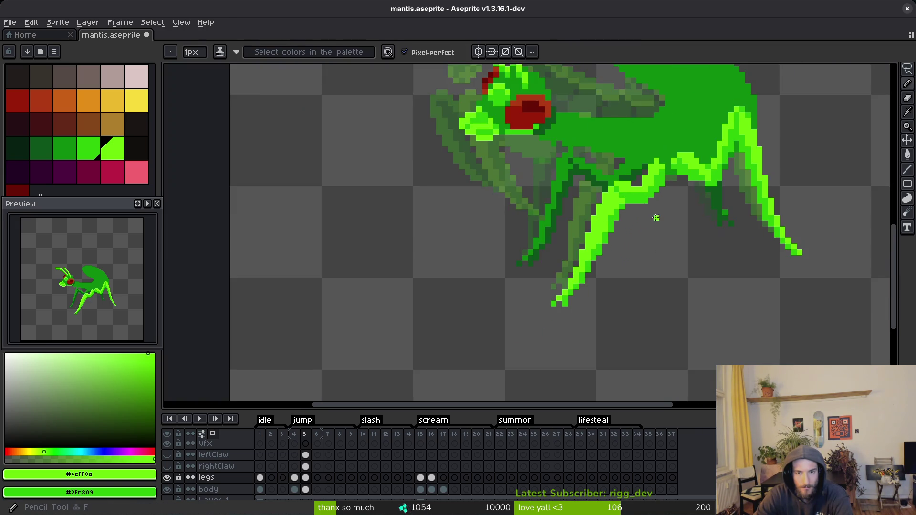
{"action": "scroll", "coordinate": [633, 223], "scroll_direction": "up", "scroll_amount": 2}
- Lasso the bright front leg again and drag it up toward the body
{"action": "key", "text": "m"}
{"action": "scroll", "coordinate": [650, 229], "scroll_direction": "down", "scroll_amount": 1}
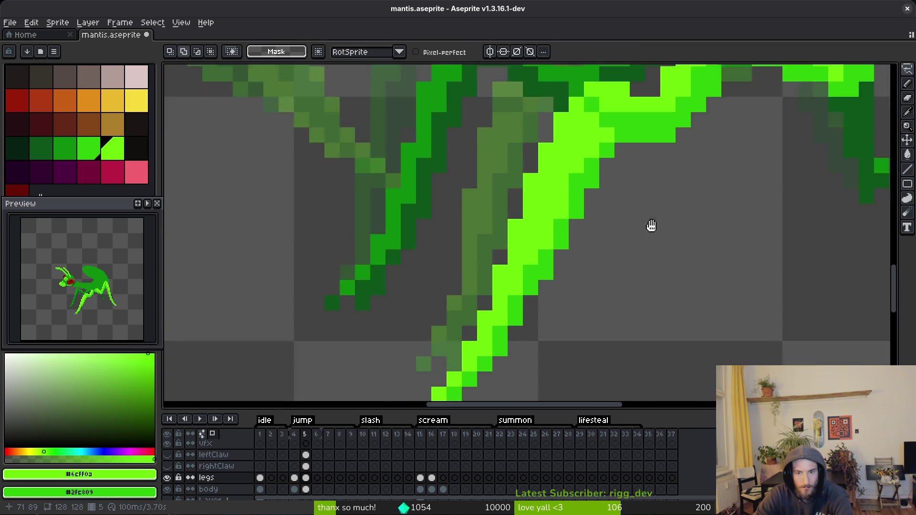
{"action": "scroll", "coordinate": [644, 264], "scroll_direction": "up", "scroll_amount": 1}
{"action": "scroll", "coordinate": [639, 258], "scroll_direction": "down", "scroll_amount": 1}
{"action": "mouse_move", "coordinate": [635, 203]}
{"action": "left_mouse_down"}
{"action": "mouse_move", "coordinate": [592, 179]}
{"action": "mouse_move", "coordinate": [470, 375]}
{"action": "mouse_move", "coordinate": [637, 268]}
{"action": "left_mouse_up"}
{"action": "mouse_move", "coordinate": [594, 296]}
{"action": "left_mouse_down"}
{"action": "mouse_move", "coordinate": [579, 277]}
{"action": "mouse_move", "coordinate": [588, 257]}
{"action": "left_mouse_up"}
- Commit the leg move and sample the mid-green #2fc809 from the leg
{"action": "scroll", "coordinate": [597, 260], "scroll_direction": "up", "scroll_amount": 1}
{"action": "scroll", "coordinate": [605, 262], "scroll_direction": "up", "scroll_amount": 1}
{"action": "key", "text": "ctrl+d"}
{"action": "key", "text": "b"}
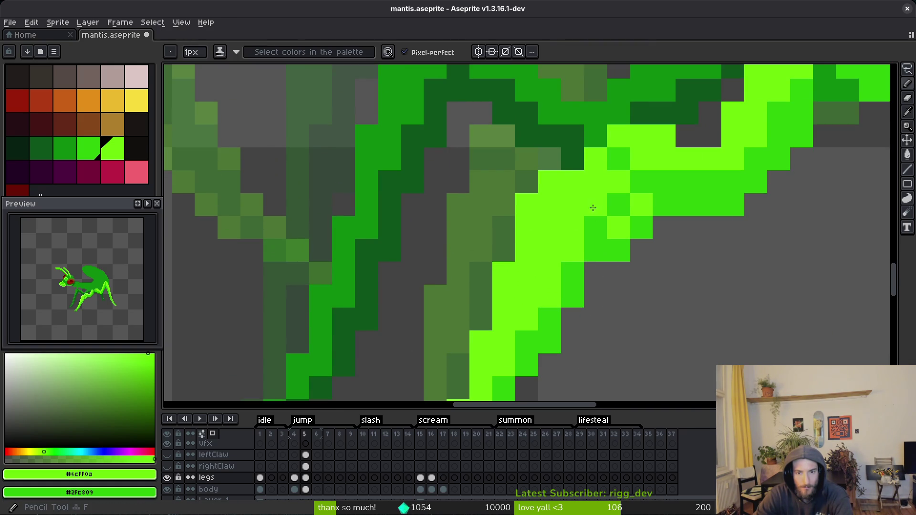
{"action": "scroll", "coordinate": [623, 233], "scroll_direction": "down", "scroll_amount": 2}
{"action": "scroll", "coordinate": [648, 283], "scroll_direction": "up", "scroll_amount": 4}
{"action": "left_click", "coordinate": [602, 289], "text": "alt"}
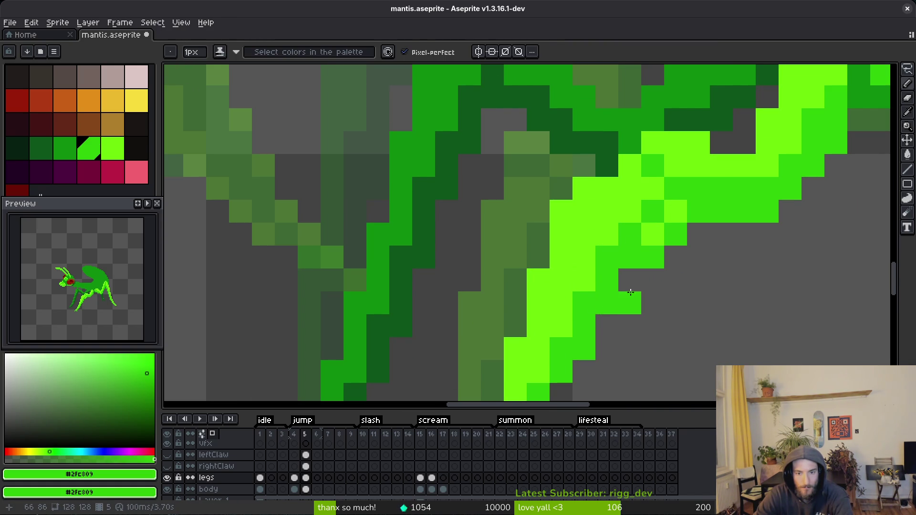
{"action": "scroll", "coordinate": [631, 292], "scroll_direction": "down", "scroll_amount": 3}
{"action": "scroll", "coordinate": [639, 286], "scroll_direction": "up", "scroll_amount": 3}
- Touch up green pixels at the leg joint with pencil and eraser, then save
{"action": "key", "text": "e"}
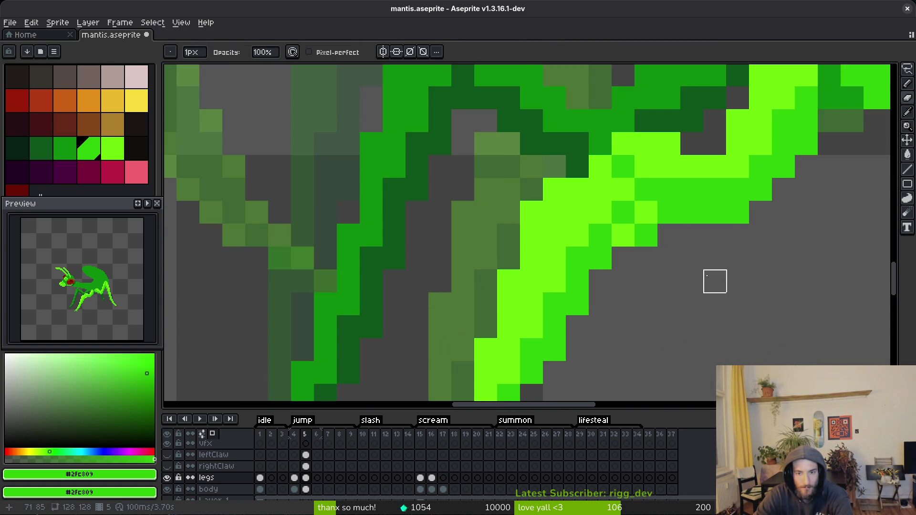
{"action": "scroll", "coordinate": [715, 287], "scroll_direction": "down", "scroll_amount": 3}
{"action": "scroll", "coordinate": [710, 282], "scroll_direction": "up", "scroll_amount": 3}
{"action": "left_click", "coordinate": [678, 255]}
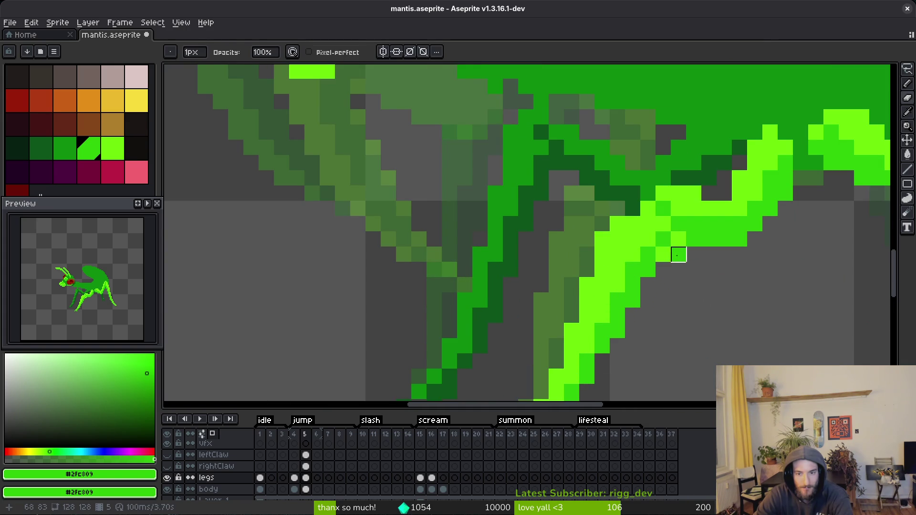
{"action": "scroll", "coordinate": [708, 290], "scroll_direction": "down", "scroll_amount": 3}
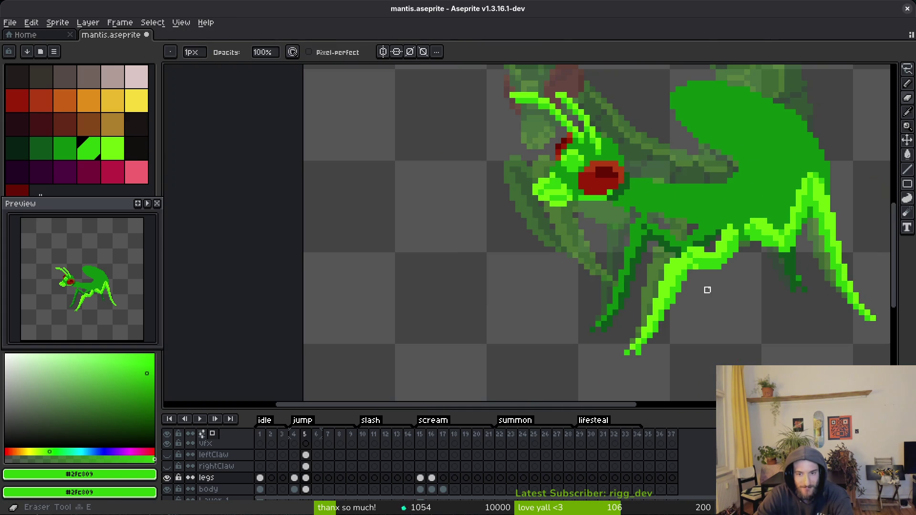
{"action": "key", "text": "b"}
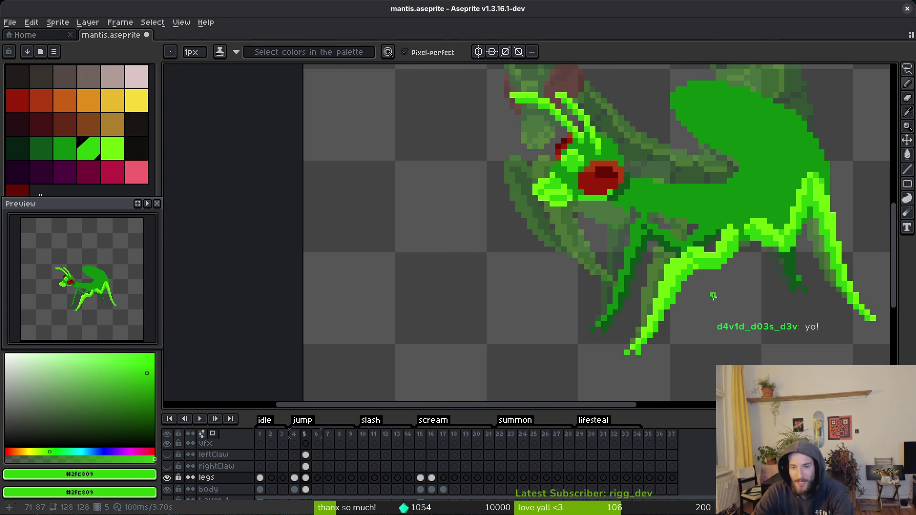
{"action": "key", "text": "ctrl+s"}
{"action": "scroll", "coordinate": [579, 226], "scroll_direction": "up", "scroll_amount": 3}
{"action": "key", "text": "e"}
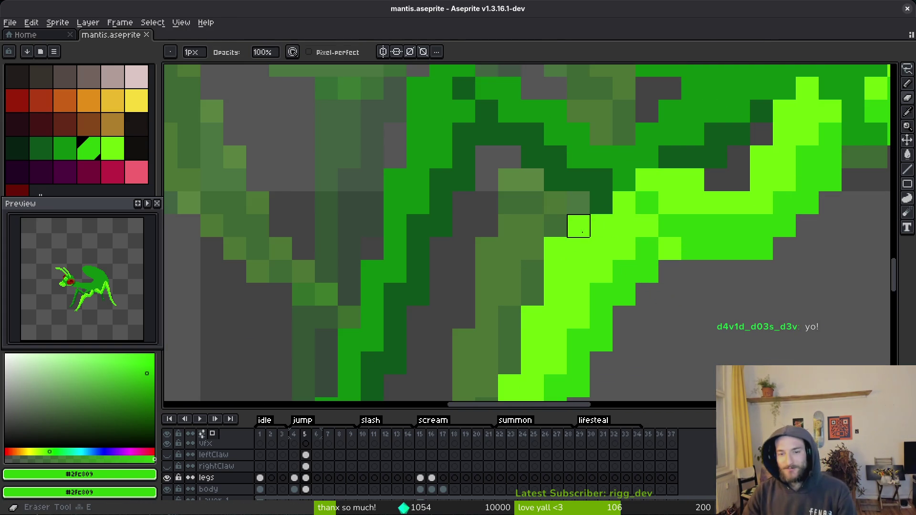
{"action": "scroll", "coordinate": [592, 234], "scroll_direction": "down", "scroll_amount": 2}
{"action": "key", "text": "ctrl+s"}
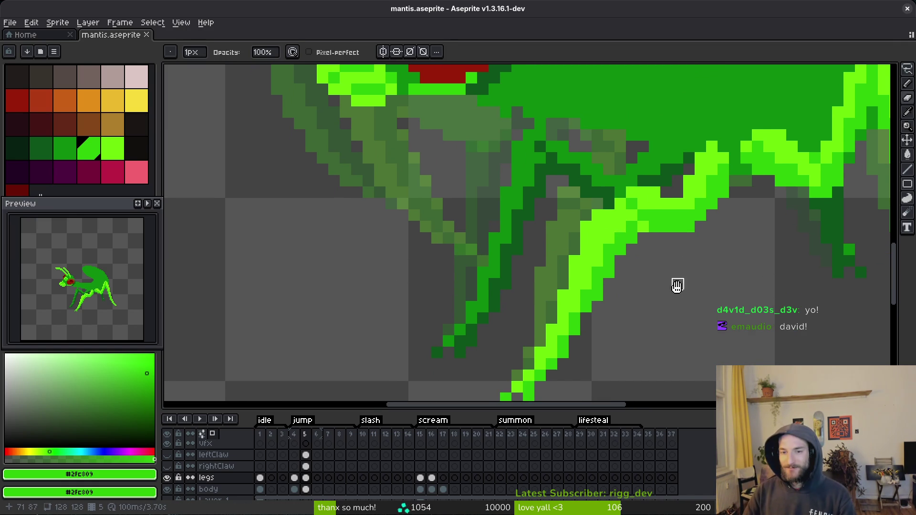
- Darken pixels at the leg joint and save the sprite again
{"action": "scroll", "coordinate": [678, 285], "scroll_direction": "down", "scroll_amount": 2}
{"action": "scroll", "coordinate": [718, 258], "scroll_direction": "up", "scroll_amount": 3}
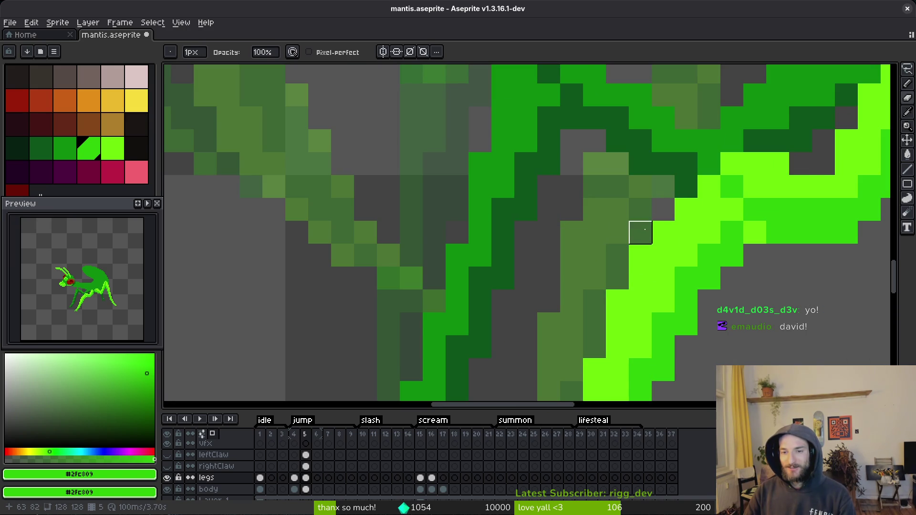
{"action": "scroll", "coordinate": [640, 232], "scroll_direction": "down", "scroll_amount": 3}
{"action": "key", "text": "ctrl+s"}
{"action": "scroll", "coordinate": [715, 215], "scroll_direction": "up", "scroll_amount": 3}
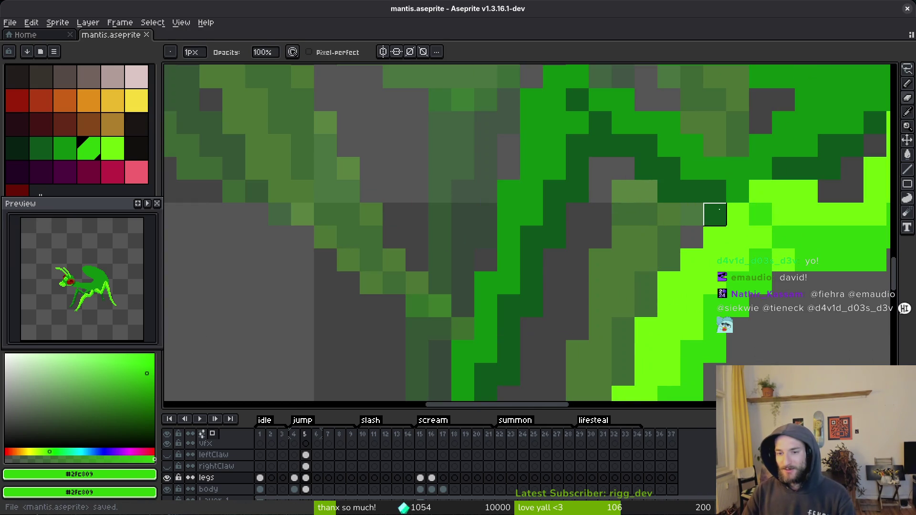
{"action": "left_click", "coordinate": [669, 285]}
{"action": "scroll", "coordinate": [669, 285], "scroll_direction": "down", "scroll_amount": 3}
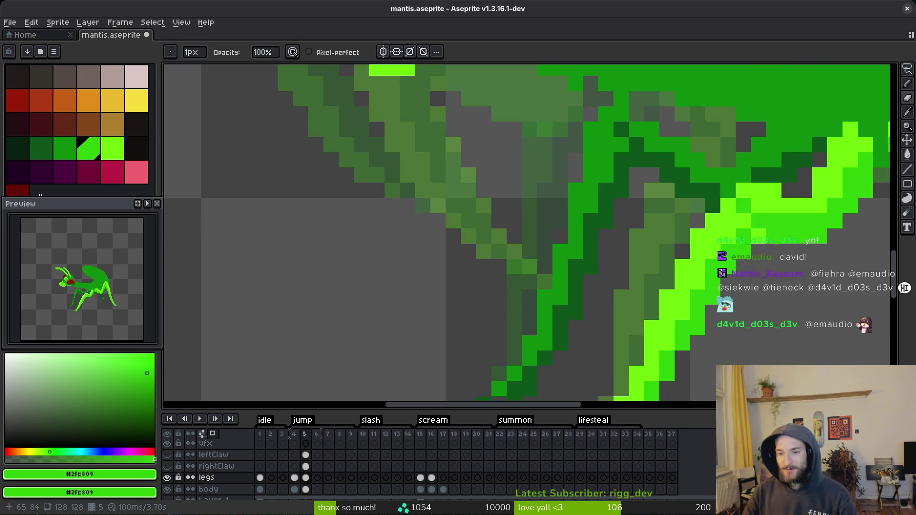
{"action": "key", "text": "ctrl+s"}
- Add a pixel to the leg, save the sprite, and zoom out to the whole canvas
{"action": "left_click", "coordinate": [732, 304]}
{"action": "scroll", "coordinate": [731, 304], "scroll_direction": "down", "scroll_amount": 1}
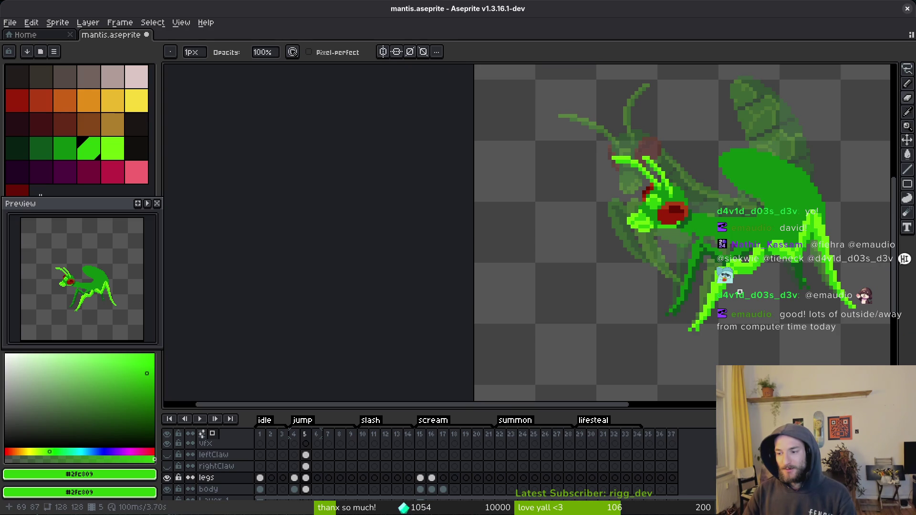
{"action": "key", "text": "ctrl+s"}
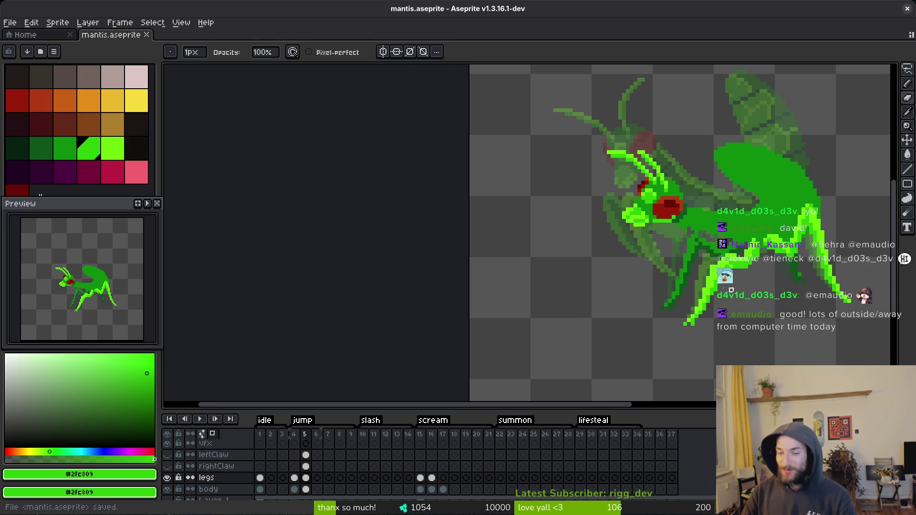
{"action": "key", "text": "ctrl+s"}
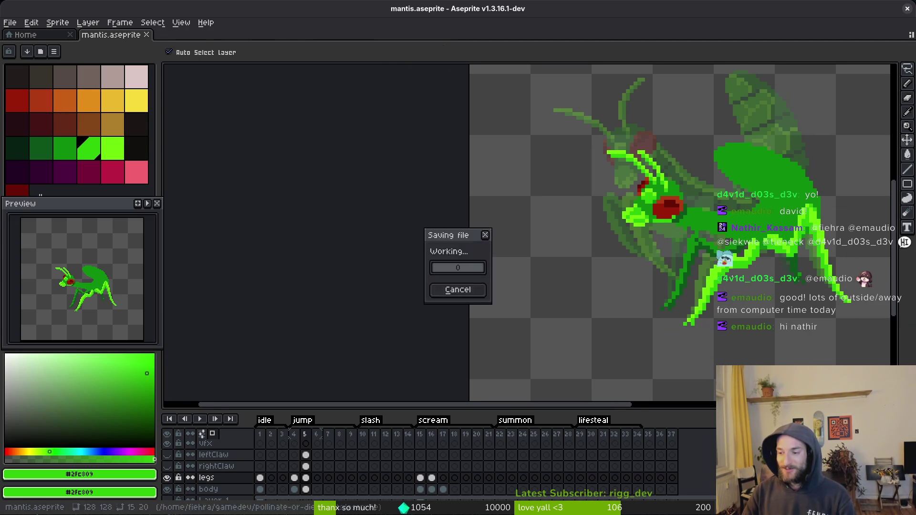
{"action": "scroll", "coordinate": [747, 313], "scroll_direction": "down", "scroll_amount": 2}
{"action": "key", "text": "alt"}
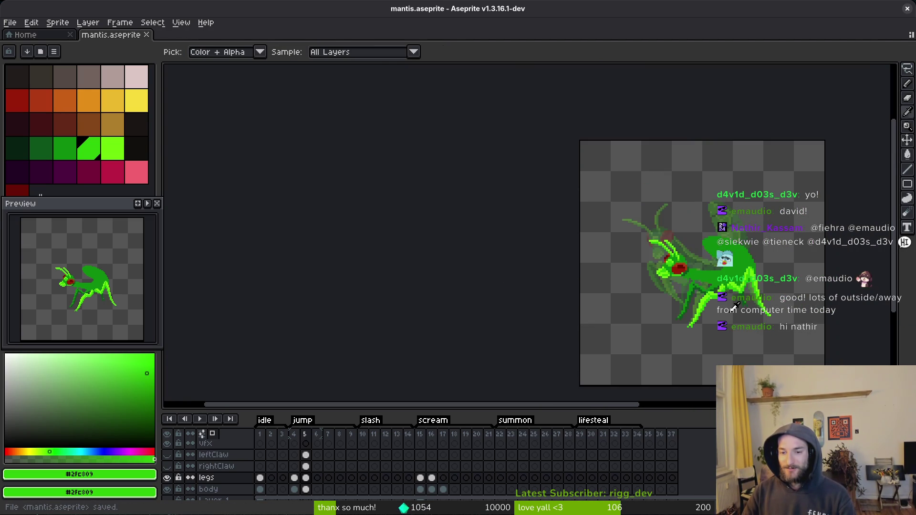
- Compare the jump frames, then copy the frame 4 legs cel onto frame 15
{"action": "key", "text": "Left"}
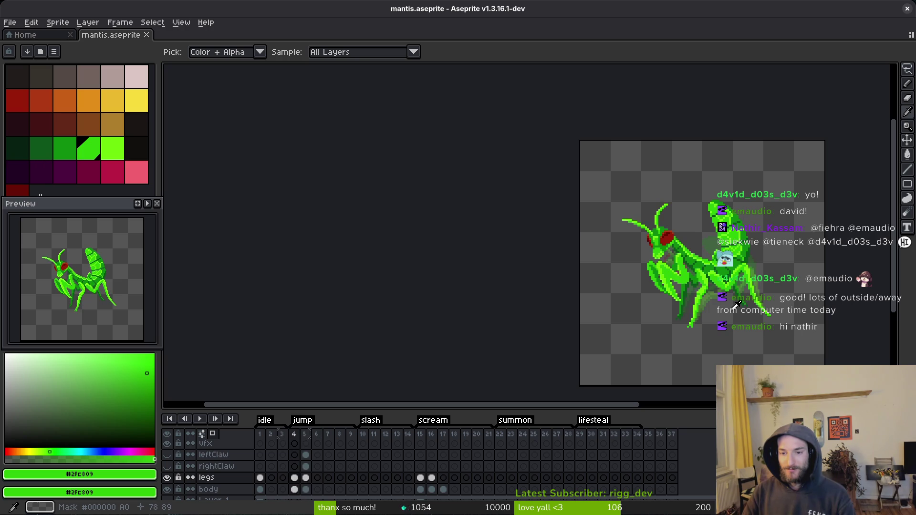
{"action": "key", "text": "Right"}
{"action": "key", "text": "Left"}
{"action": "key", "text": "b"}
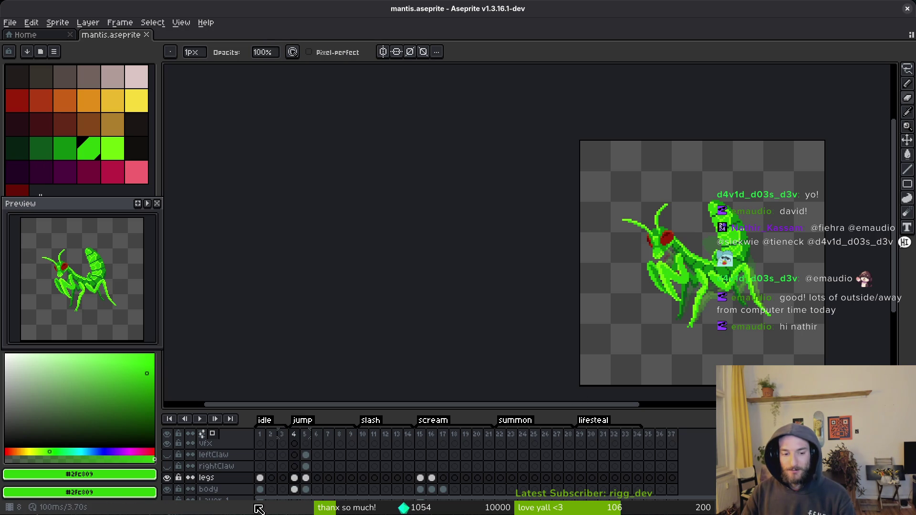
{"action": "left_click", "coordinate": [295, 478]}
{"action": "left_click_drag", "start_coordinate": [423, 485], "coordinate": [420, 480]}
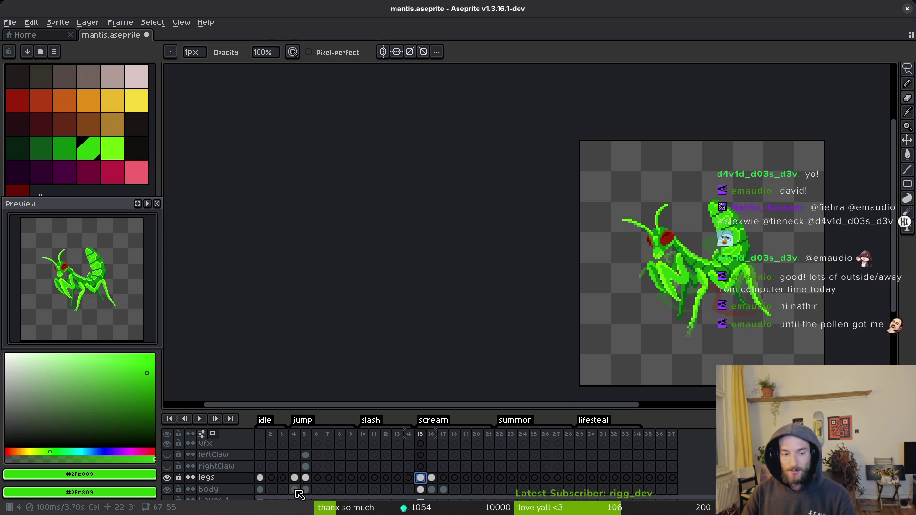
- Copy the frame 5 legs cel into frame 16
{"action": "left_click", "coordinate": [305, 477]}
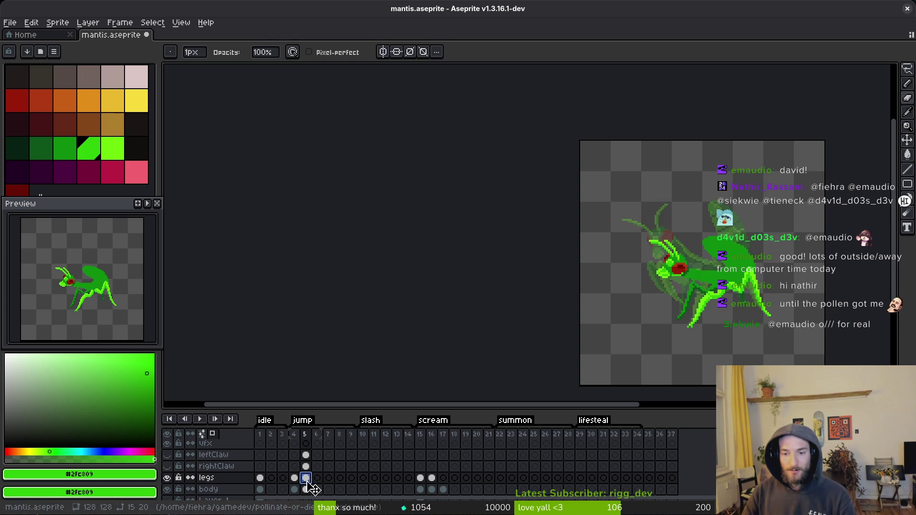
{"action": "left_click", "coordinate": [432, 477]}
{"action": "key", "text": "ctrl+v"}
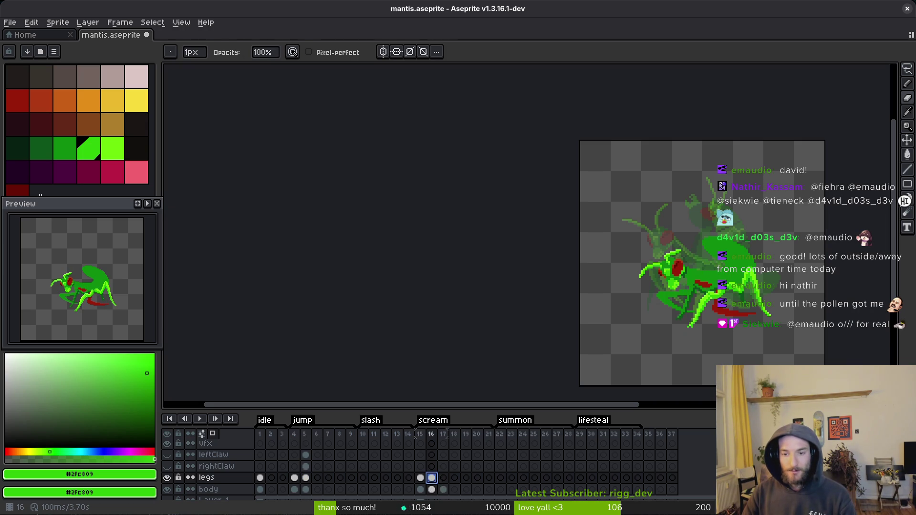
{"action": "key", "text": "ctrl+s"}
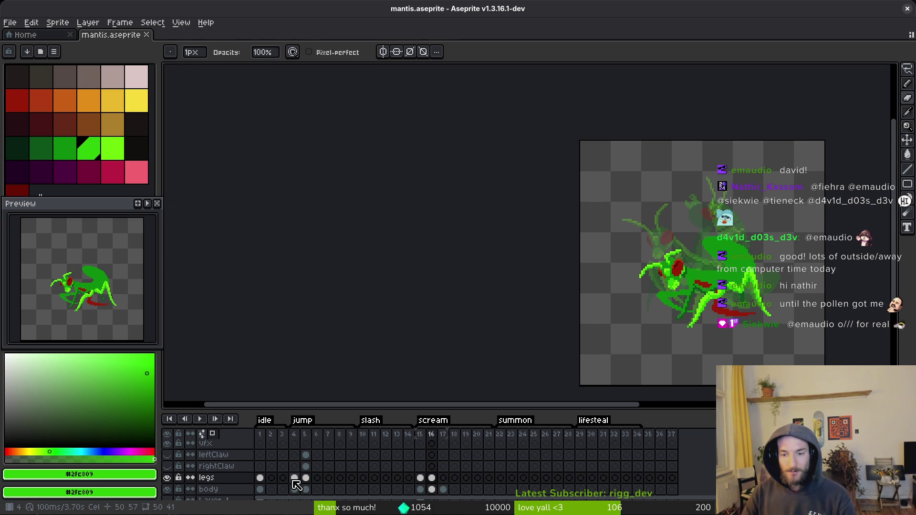
{"action": "left_click", "coordinate": [306, 478]}
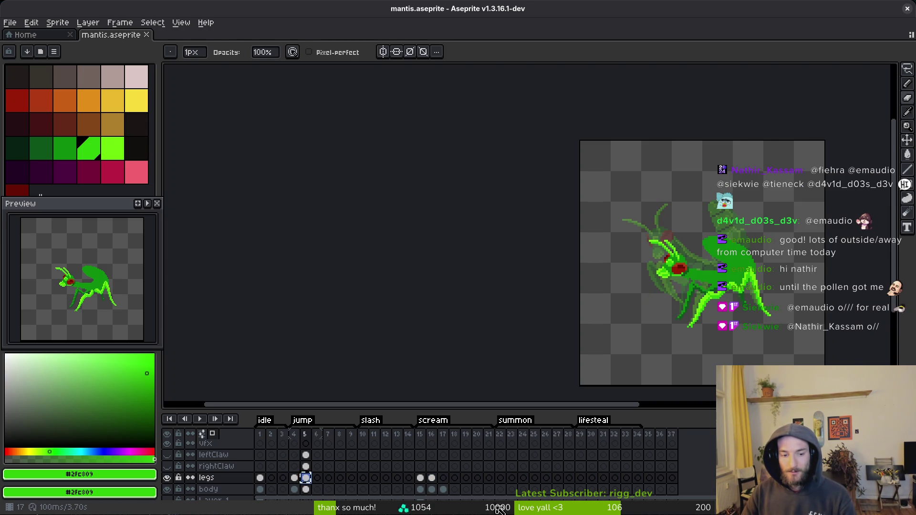
{"action": "key", "text": "ctrl+c"}
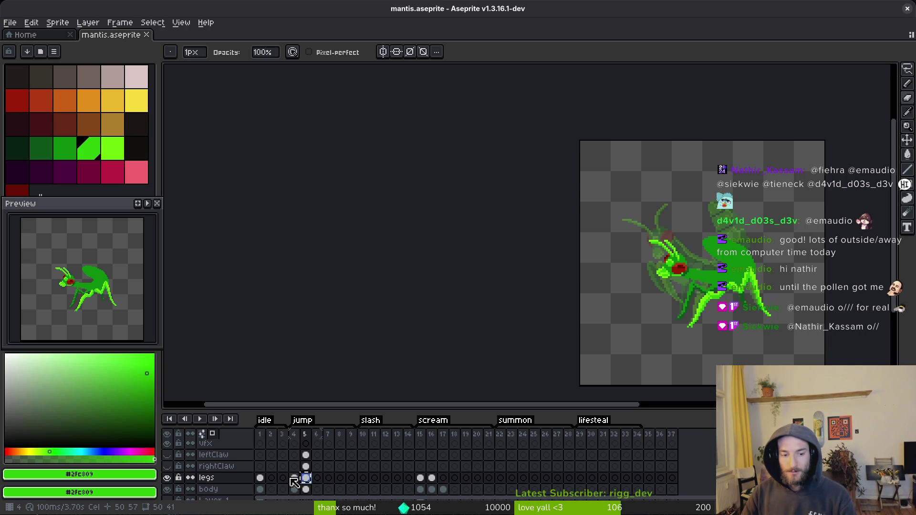
- Select the legs cels from frame 4 through 15 and unlink them
{"action": "left_click", "coordinate": [295, 477]}
{"action": "left_click", "coordinate": [421, 479]}
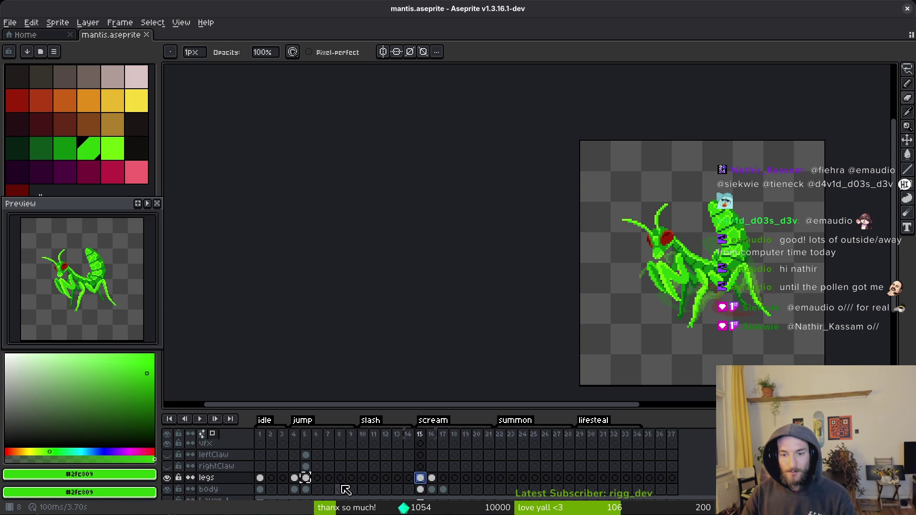
{"action": "left_click", "coordinate": [294, 478]}
{"action": "left_click", "coordinate": [420, 478], "text": "shift"}
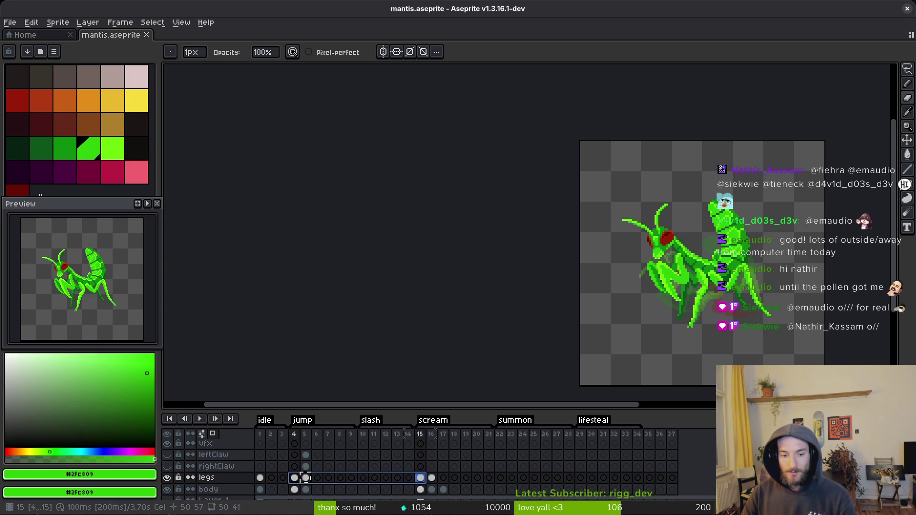
{"action": "right_click", "coordinate": [294, 478]}
{"action": "left_click", "coordinate": [346, 473]}
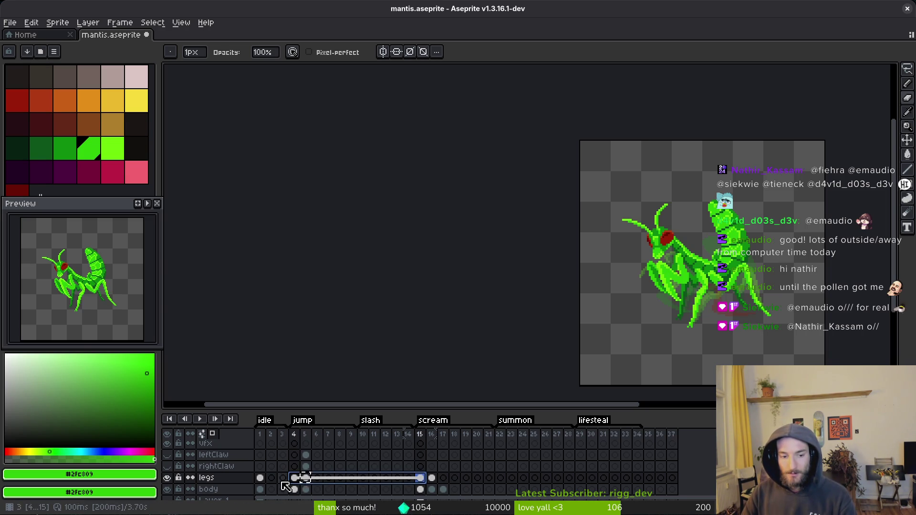
{"action": "left_click", "coordinate": [260, 479]}
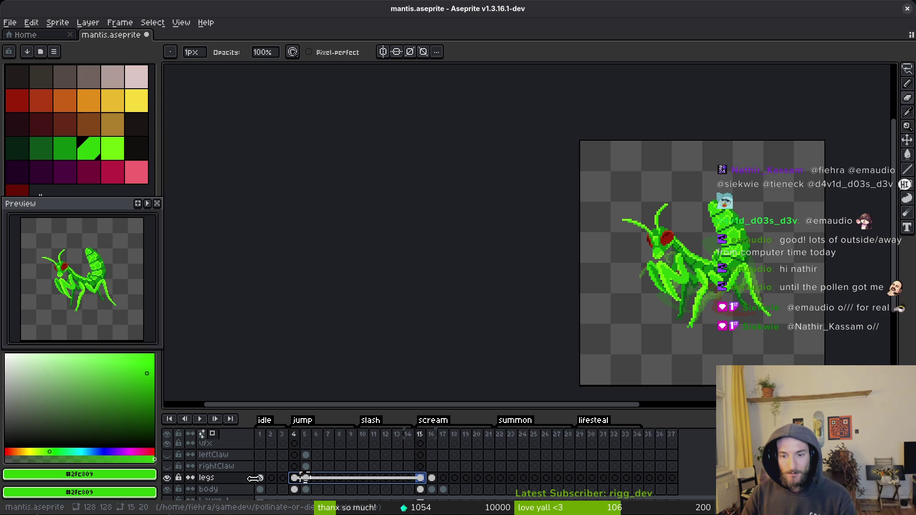
- Link legs cels 1–4, then try linking 1–15 and undo it
{"action": "left_click", "coordinate": [294, 478], "text": "shift"}
{"action": "right_click", "coordinate": [295, 478]}
{"action": "left_click", "coordinate": [321, 482]}
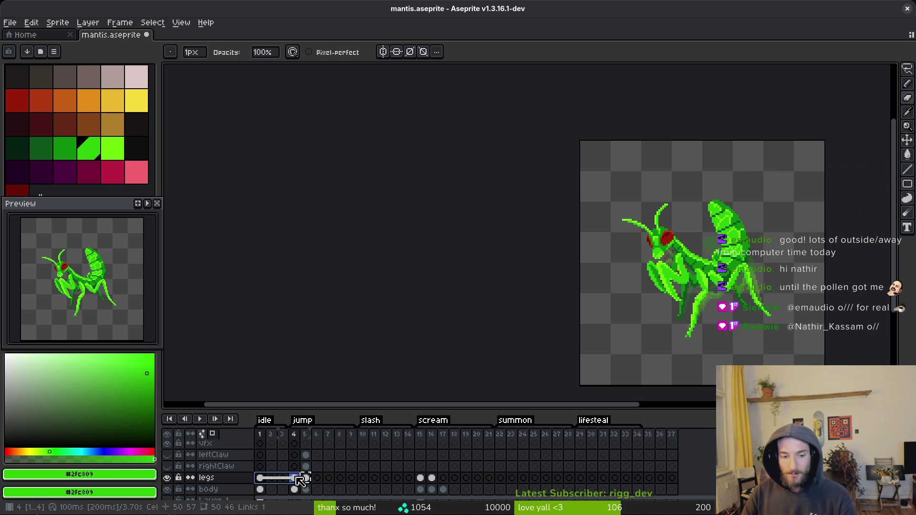
{"action": "left_click", "coordinate": [260, 478]}
{"action": "left_click", "coordinate": [422, 480], "text": "shift"}
{"action": "right_click", "coordinate": [422, 479]}
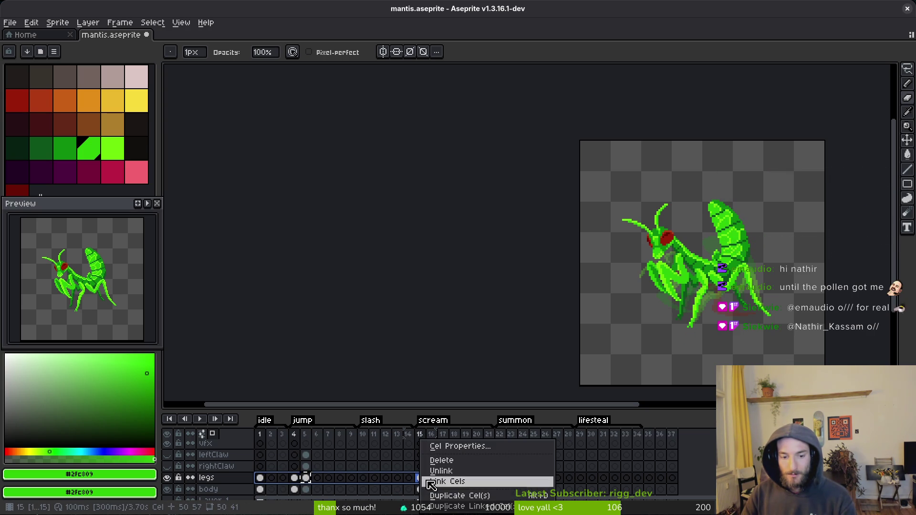
{"action": "left_click", "coordinate": [457, 482]}
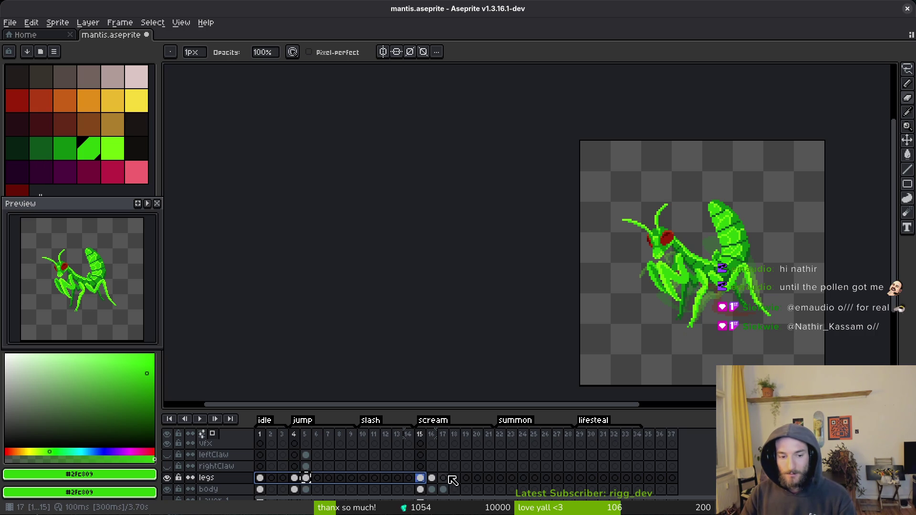
{"action": "key", "text": "ctrl+z"}
- Try copying the frame 5 legs over frame 1, then undo the change
{"action": "left_click", "coordinate": [307, 478]}
{"action": "left_click_drag", "start_coordinate": [311, 483], "coordinate": [260, 479]}
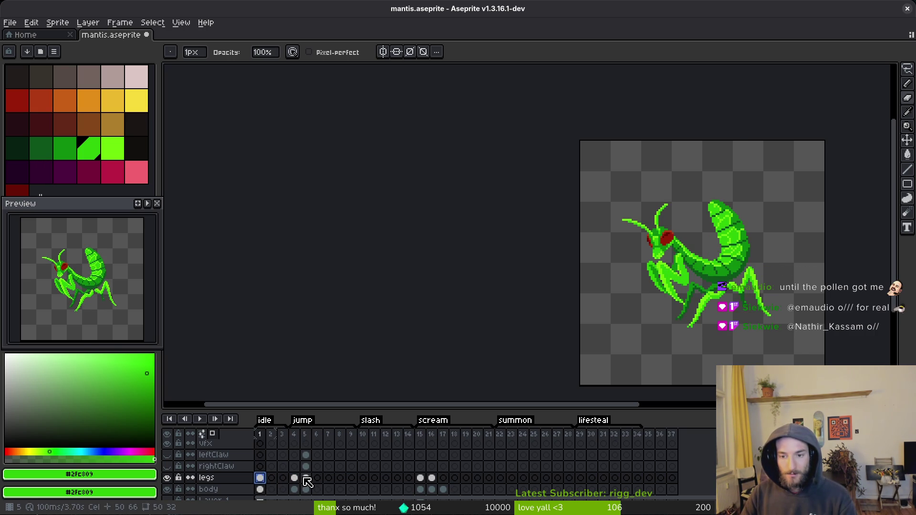
{"action": "key", "text": "ctrl+z"}
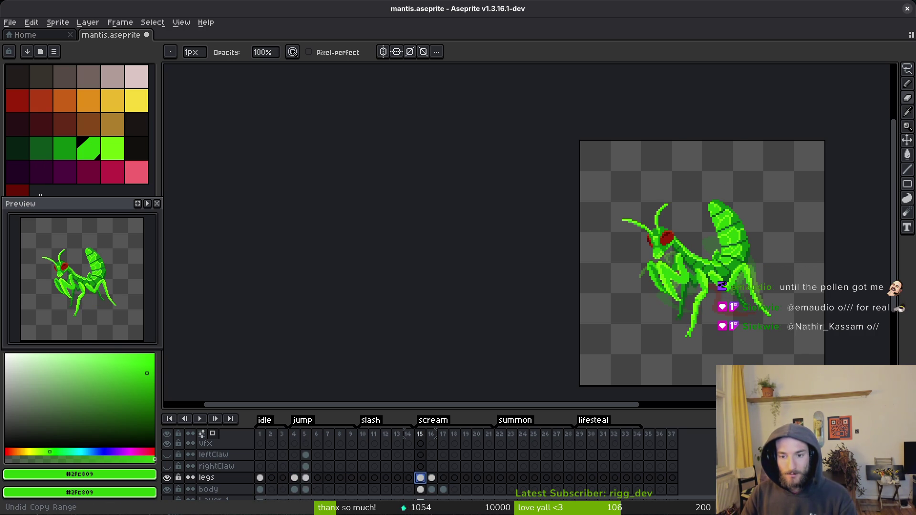
{"action": "key", "text": "ctrl+z"}
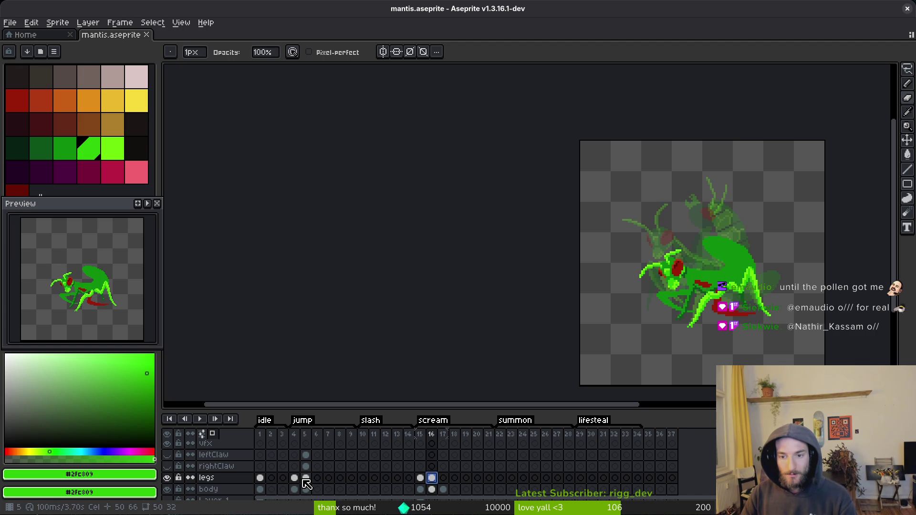
{"action": "key", "text": "ctrl+y"}
{"action": "key", "text": "ctrl+z"}
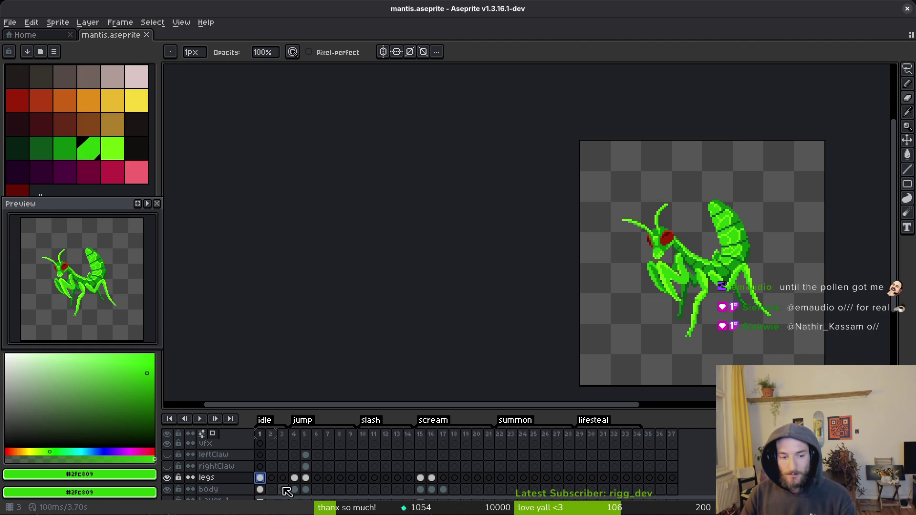
- Select legs cels 1 through 15, link them, and save the sprite
{"action": "left_click", "coordinate": [295, 478]}
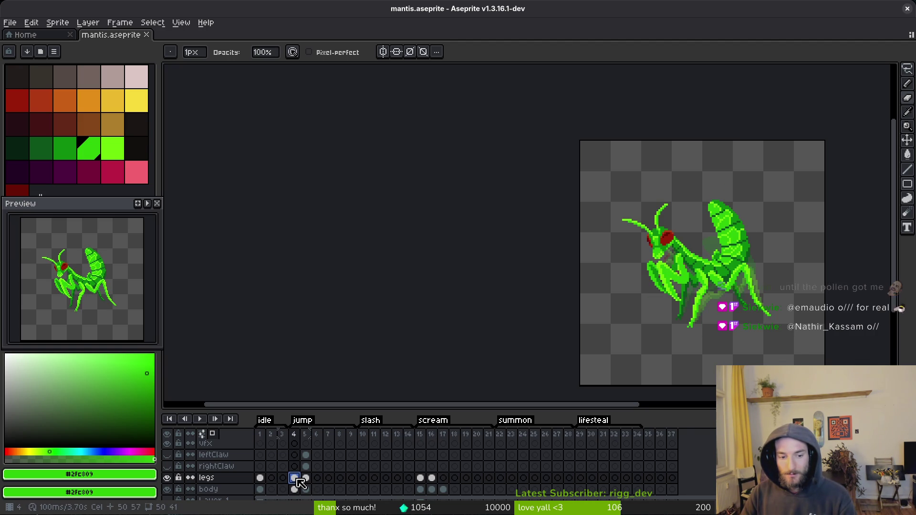
{"action": "left_click", "coordinate": [259, 477]}
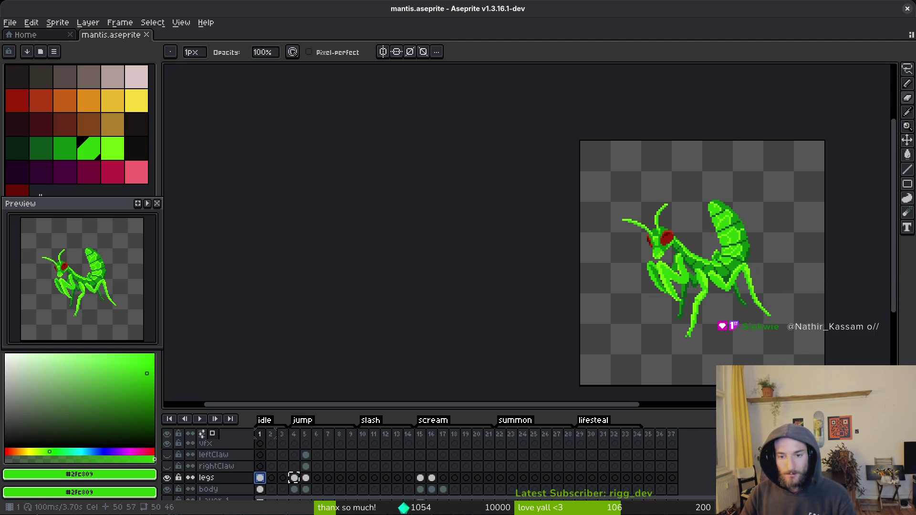
{"action": "left_click_drag", "start_coordinate": [259, 478], "coordinate": [428, 481]}
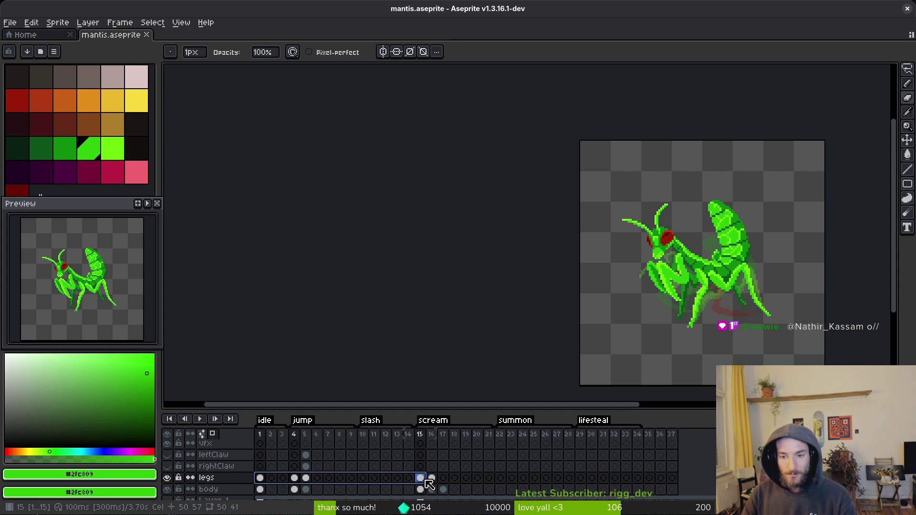
{"action": "right_click", "coordinate": [262, 480]}
{"action": "left_click", "coordinate": [283, 483]}
{"action": "key", "text": "ctrl+s"}
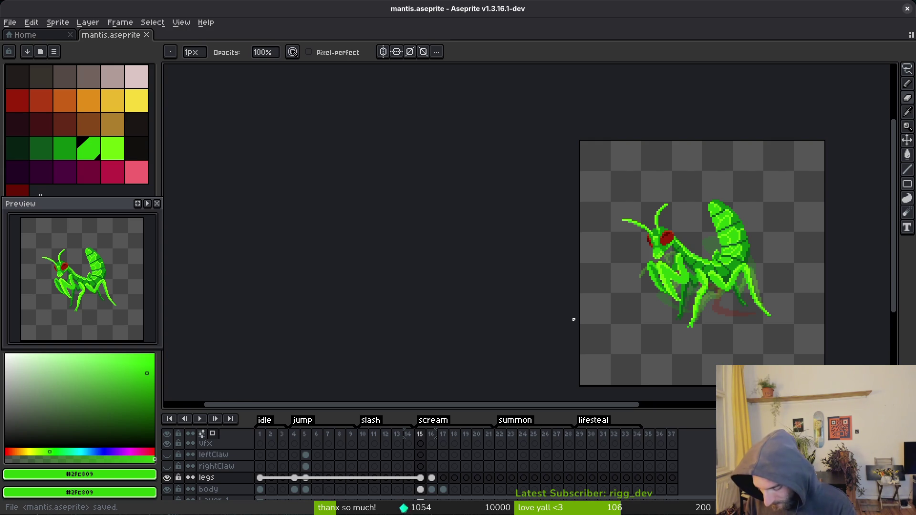
{"action": "double_click", "coordinate": [490, 5]}
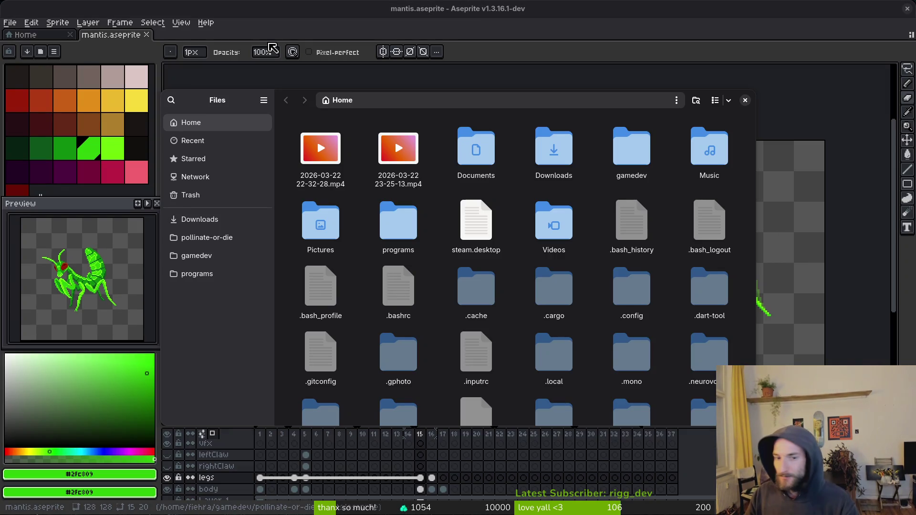
{"action": "mouse_move", "coordinate": [190, 94]}
{"action": "left_mouse_down"}
{"action": "mouse_move", "coordinate": [588, 127]}
{"action": "mouse_move", "coordinate": [915, 129]}
{"action": "left_mouse_up"}
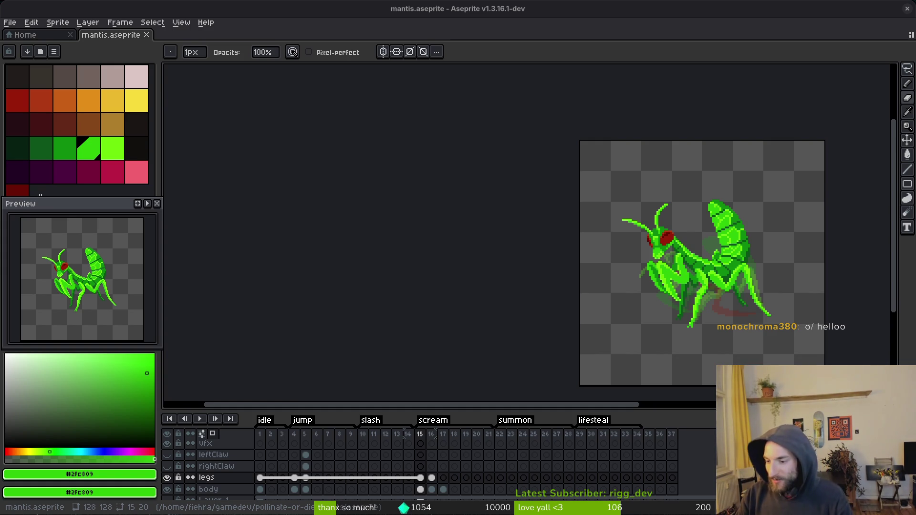
- Shrink the Aseprite window to floating size, then maximize it again
{"action": "key", "text": "super+Down"}
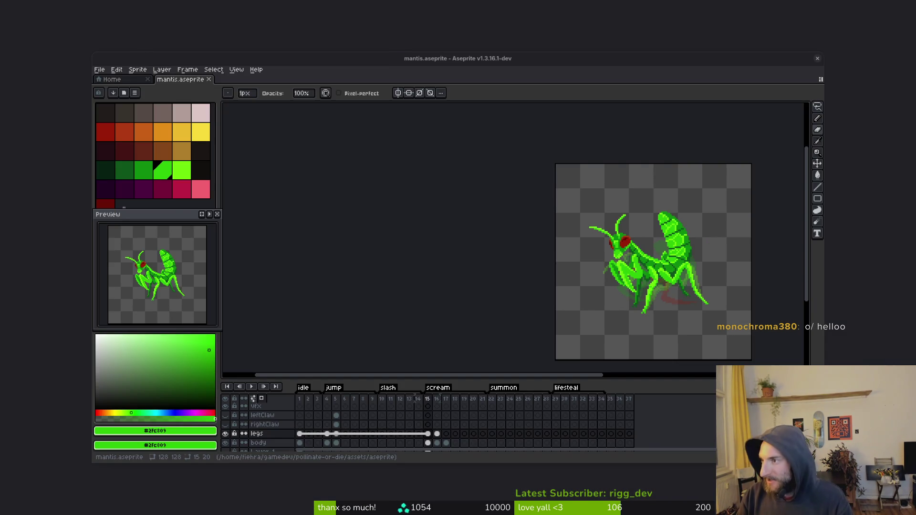
{"action": "key", "text": "super+Up"}
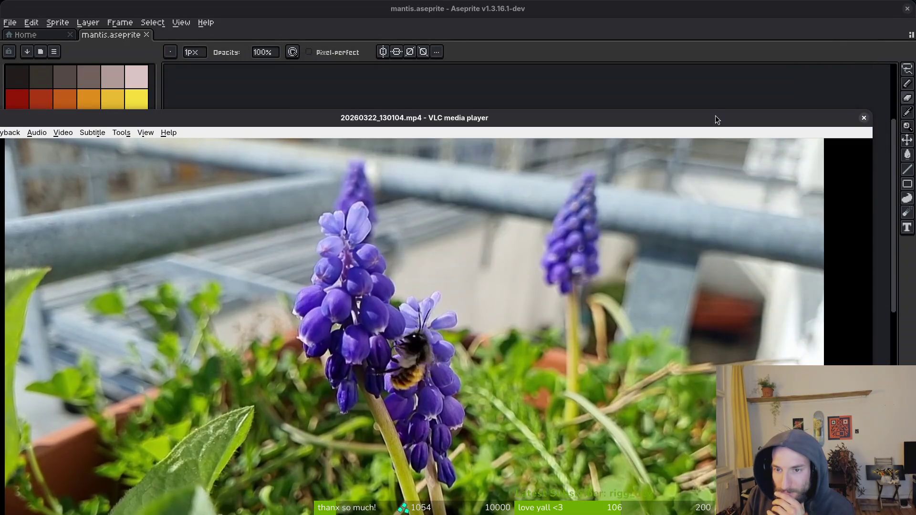
- Maximize VLC, scrub the bee clip to about 00:37, 01:28, 01:35 and the start, then close it
{"action": "mouse_move", "coordinate": [715, 116]}
{"action": "left_mouse_down"}
{"action": "mouse_move", "coordinate": [761, 19]}
{"action": "mouse_move", "coordinate": [778, 5]}
{"action": "left_mouse_up"}
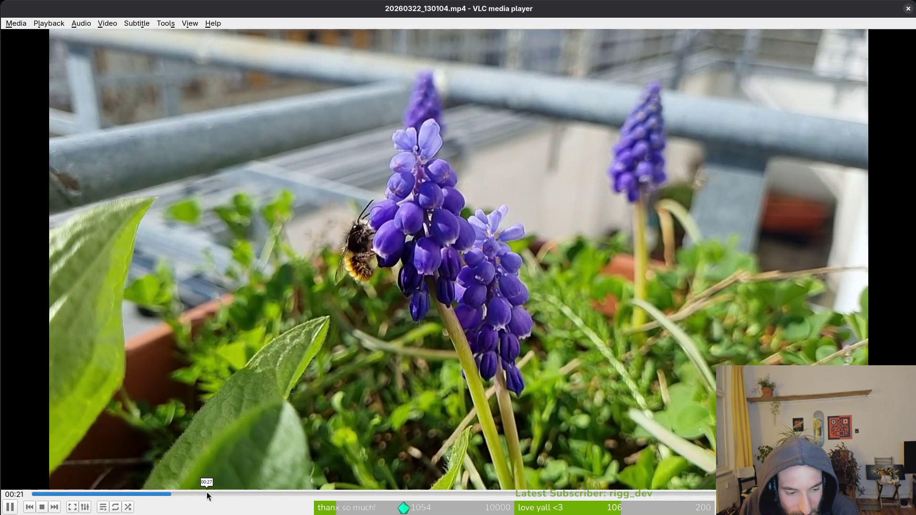
{"action": "left_click_drag", "start_coordinate": [207, 492], "coordinate": [683, 496]}
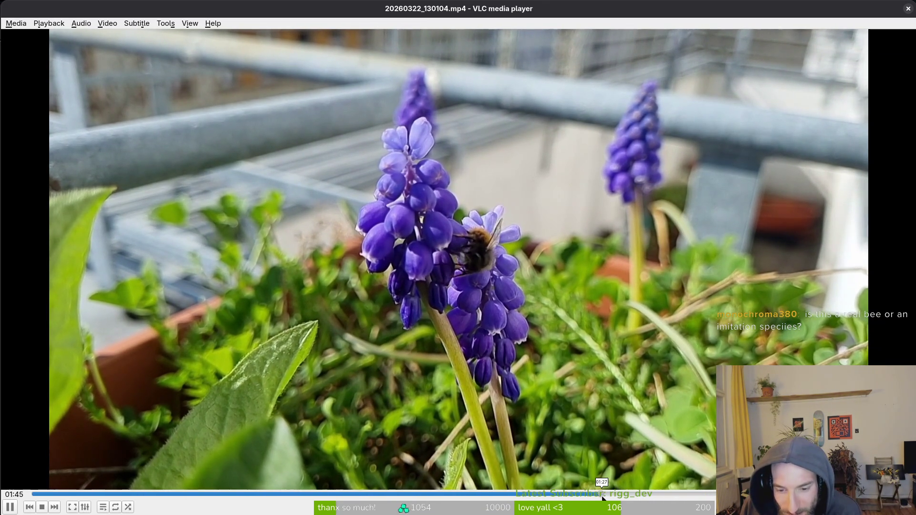
{"action": "left_click", "coordinate": [603, 496]}
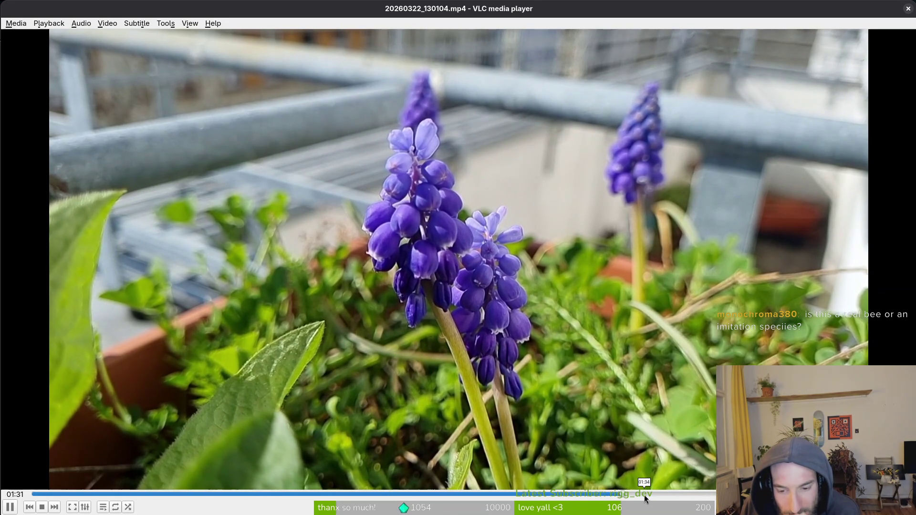
{"action": "left_click", "coordinate": [644, 495]}
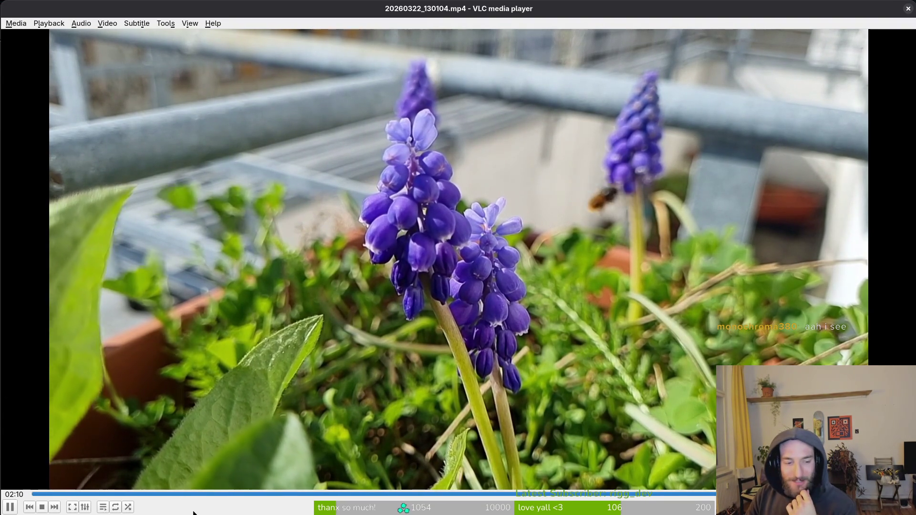
{"action": "left_click", "coordinate": [219, 495]}
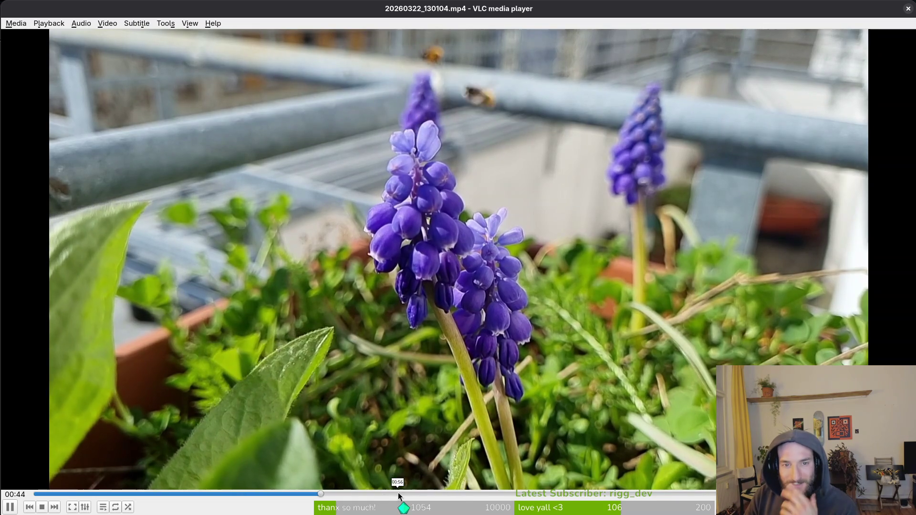
{"action": "left_click", "coordinate": [909, 8]}
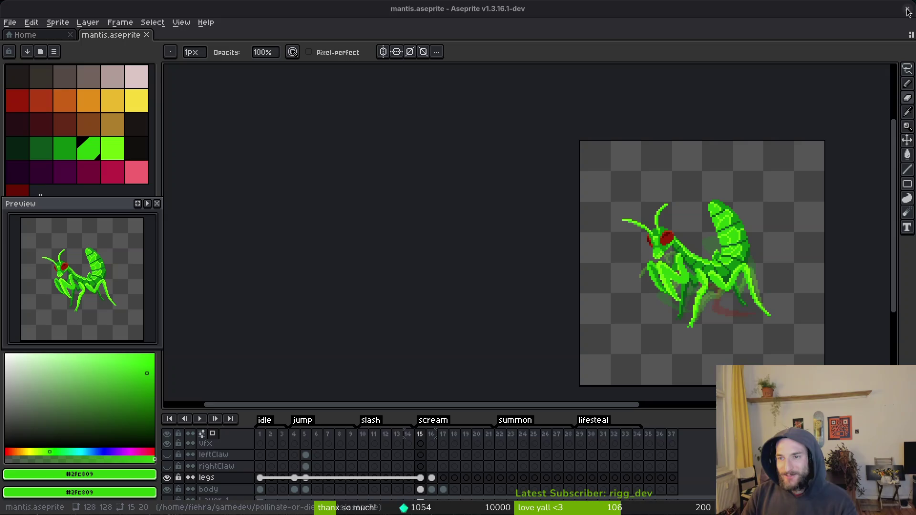
{"action": "scroll", "coordinate": [598, 242], "scroll_direction": "up", "scroll_amount": 3}
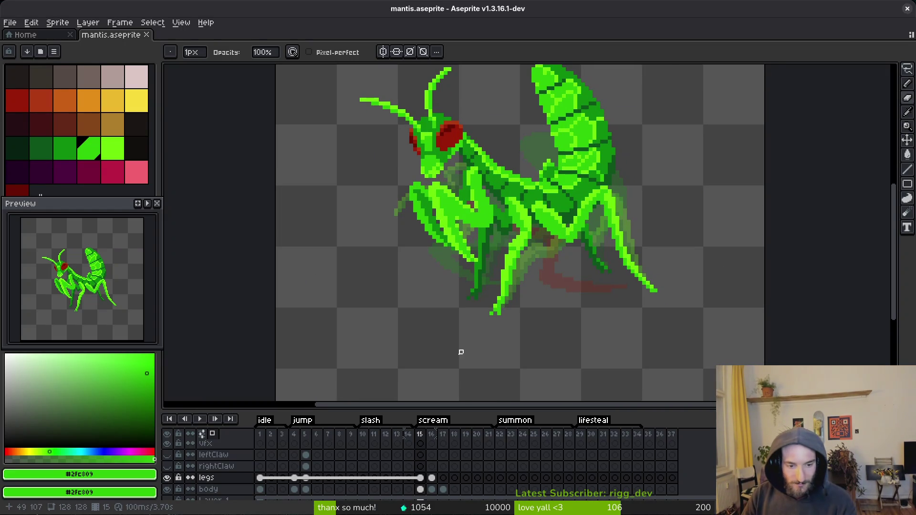
- Play the jump animation from frame 5 and zoom out and back in
{"action": "left_click", "coordinate": [306, 478]}
{"action": "key", "text": "Return"}
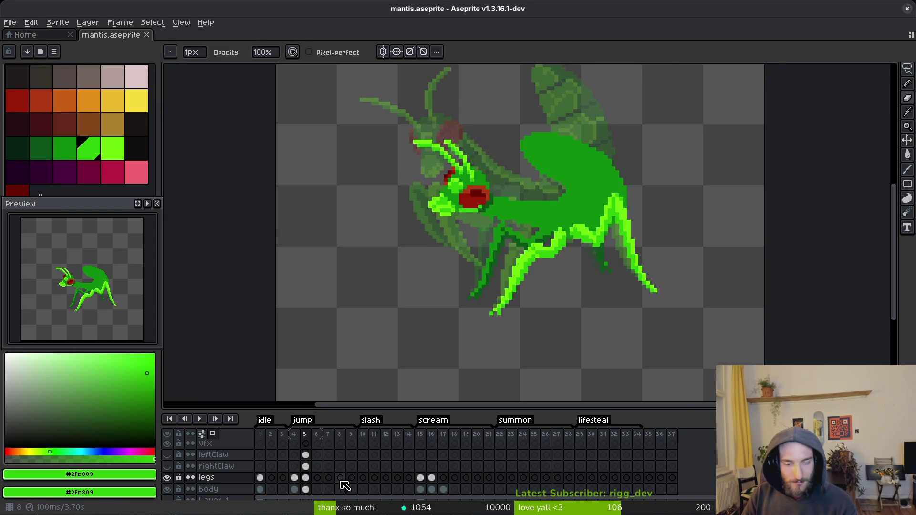
{"action": "key", "text": "minus"}
{"action": "key", "text": "minus"}
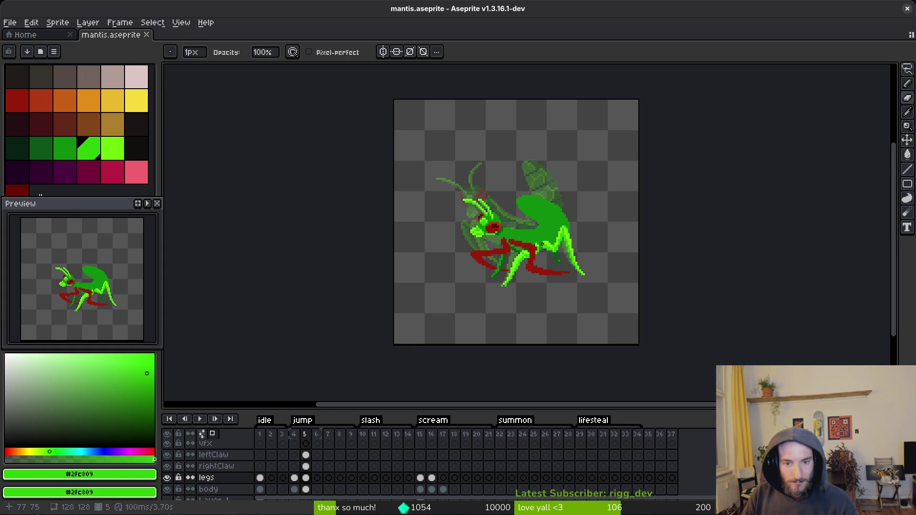
{"action": "key", "text": "plus"}
- Step to the empty frame 6 and pick the darker green swatch
{"action": "key", "text": "Right"}
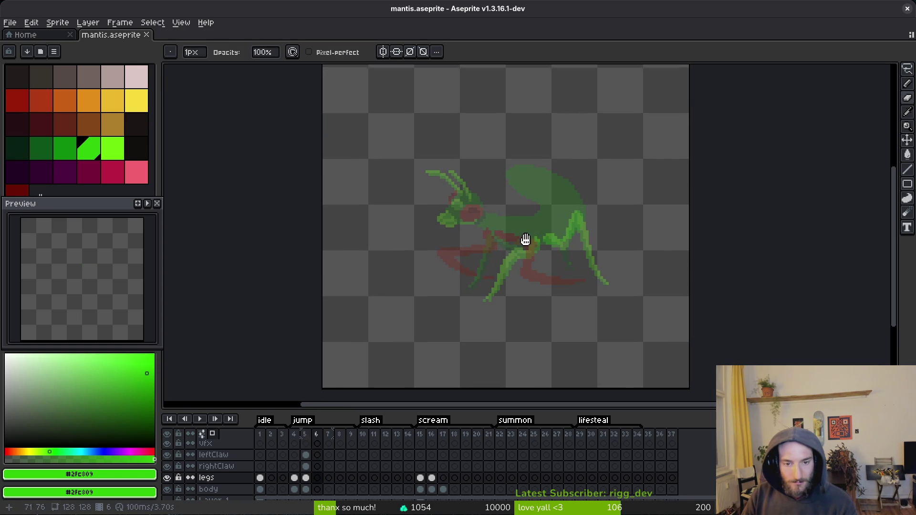
{"action": "scroll", "coordinate": [511, 213], "scroll_direction": "up", "scroll_amount": 2}
{"action": "scroll", "coordinate": [517, 254], "scroll_direction": "right", "scroll_amount": 1}
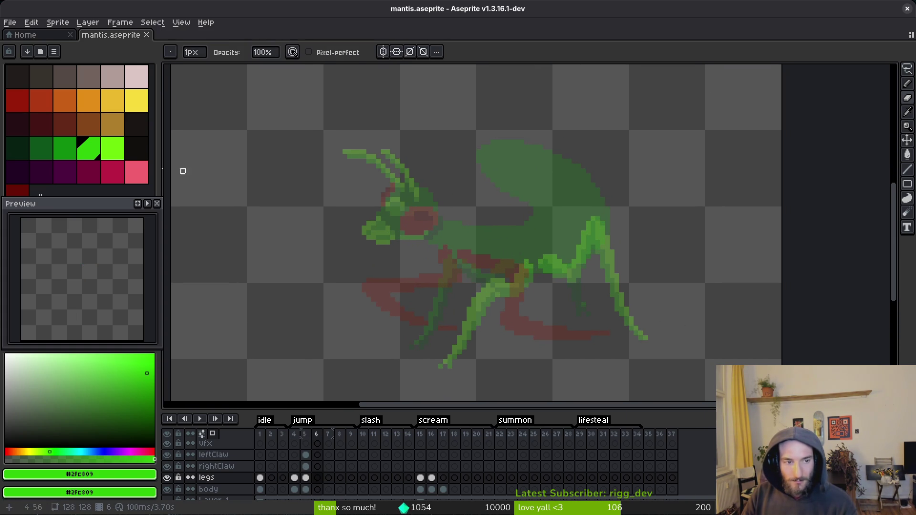
{"action": "left_click", "coordinate": [66, 149]}
- Sketch the green body outline with upturned tail on frame 6's body cel, undoing and restarting strokes
{"action": "left_click", "coordinate": [317, 489]}
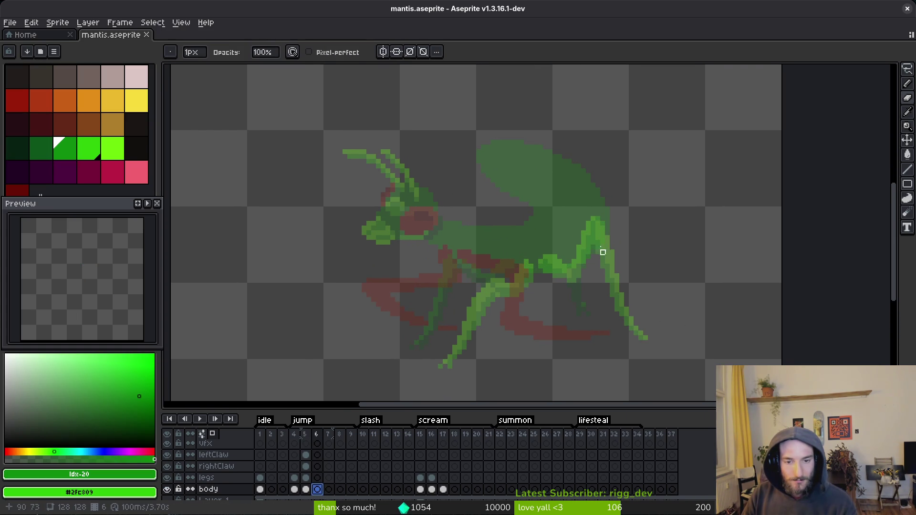
{"action": "scroll", "coordinate": [603, 252], "scroll_direction": "up", "scroll_amount": 1}
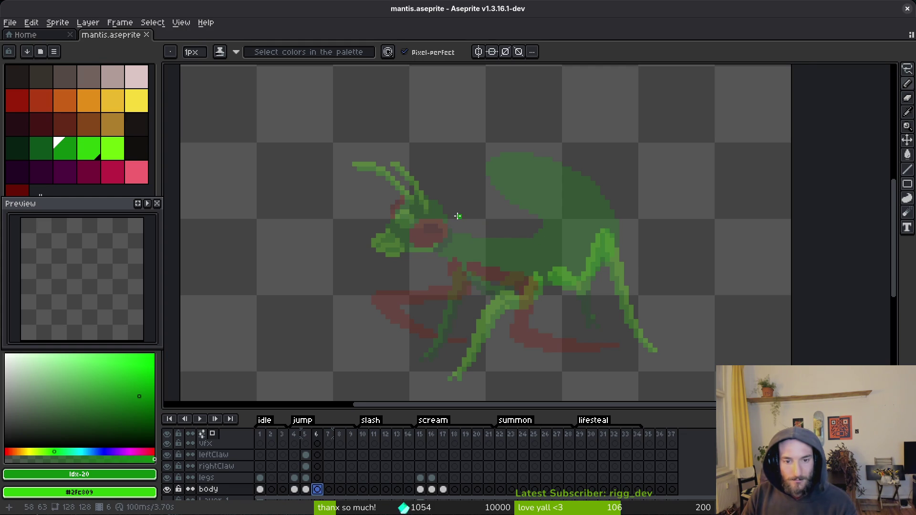
{"action": "scroll", "coordinate": [515, 234], "scroll_direction": "up", "scroll_amount": 1}
{"action": "scroll", "coordinate": [507, 239], "scroll_direction": "up", "scroll_amount": 1}
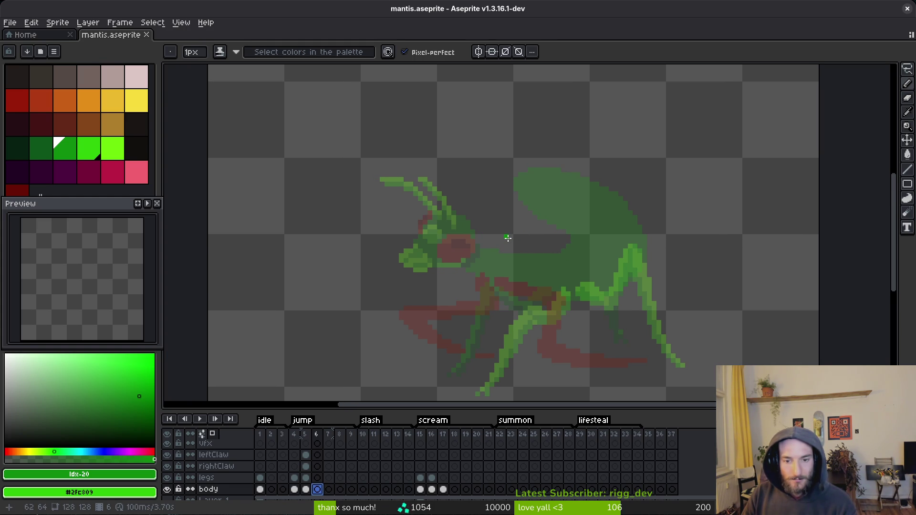
{"action": "left_click_drag", "start_coordinate": [586, 232], "coordinate": [666, 250]}
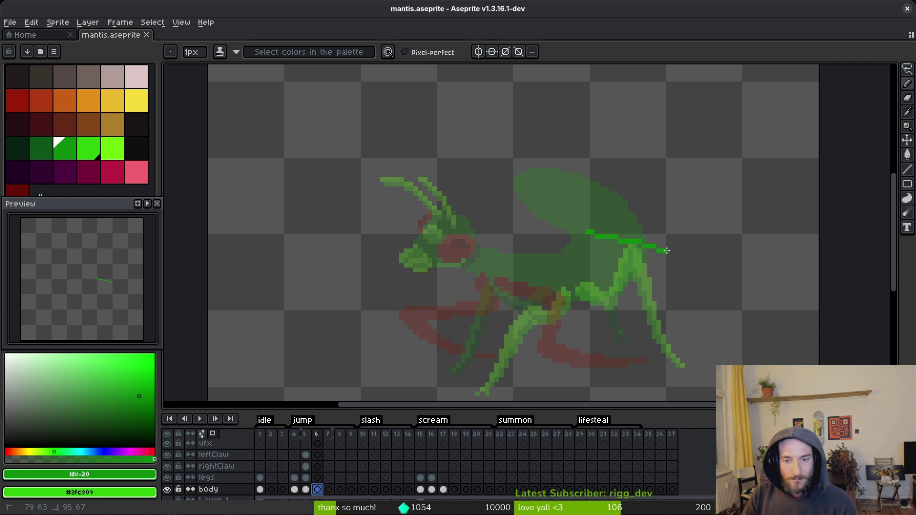
{"action": "left_click_drag", "start_coordinate": [696, 285], "coordinate": [662, 299]}
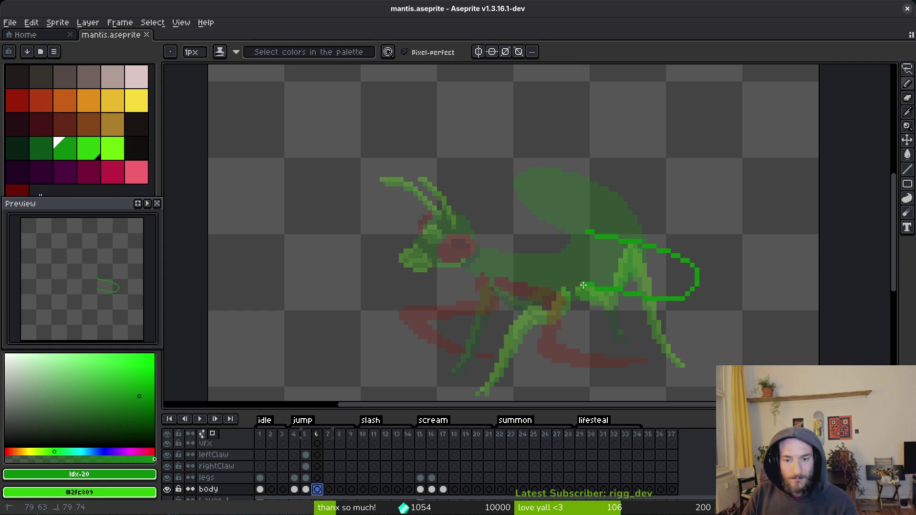
{"action": "mouse_move", "coordinate": [583, 286]}
{"action": "left_mouse_down"}
{"action": "mouse_move", "coordinate": [457, 277]}
{"action": "mouse_move", "coordinate": [413, 243]}
{"action": "mouse_move", "coordinate": [592, 234]}
{"action": "left_mouse_up"}
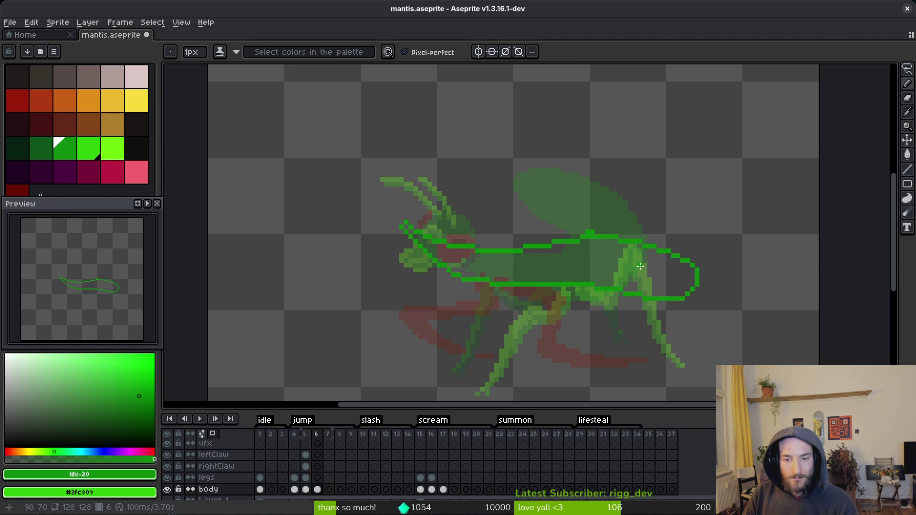
{"action": "key", "text": "ctrl+z"}
{"action": "scroll", "coordinate": [628, 238], "scroll_direction": "up", "scroll_amount": 1}
{"action": "mouse_move", "coordinate": [578, 237]}
{"action": "left_mouse_down"}
{"action": "mouse_move", "coordinate": [675, 217]}
{"action": "mouse_move", "coordinate": [617, 232]}
{"action": "mouse_move", "coordinate": [723, 178]}
{"action": "mouse_move", "coordinate": [716, 218]}
{"action": "mouse_move", "coordinate": [663, 281]}
{"action": "mouse_move", "coordinate": [540, 296]}
{"action": "mouse_move", "coordinate": [440, 246]}
{"action": "mouse_move", "coordinate": [405, 196]}
{"action": "mouse_move", "coordinate": [579, 241]}
{"action": "left_mouse_up"}
{"action": "key", "text": "ctrl+z"}
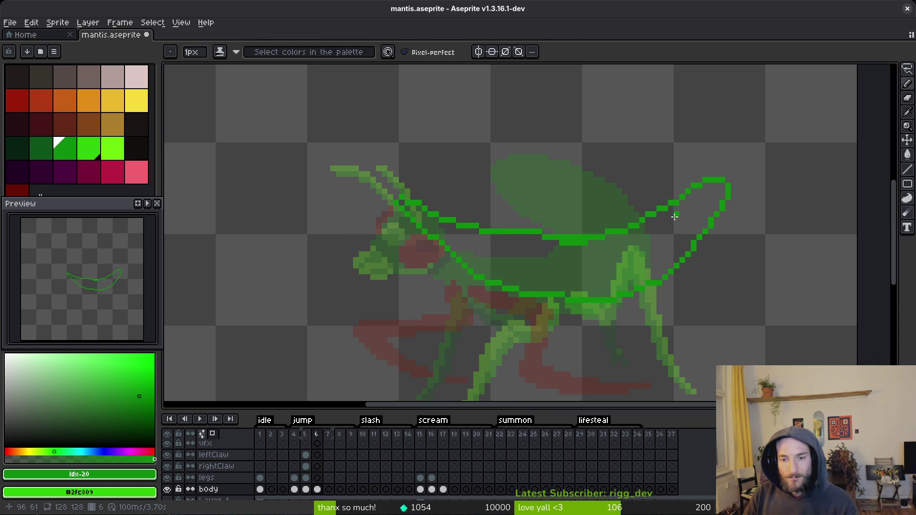
- Bucket-fill the body outline green and thicken the body from belly toward head
{"action": "key", "text": "g"}
{"action": "left_click", "coordinate": [587, 265]}
{"action": "scroll", "coordinate": [553, 270], "scroll_direction": "down", "scroll_amount": 1}
{"action": "scroll", "coordinate": [557, 289], "scroll_direction": "up", "scroll_amount": 1}
{"action": "key", "text": "b"}
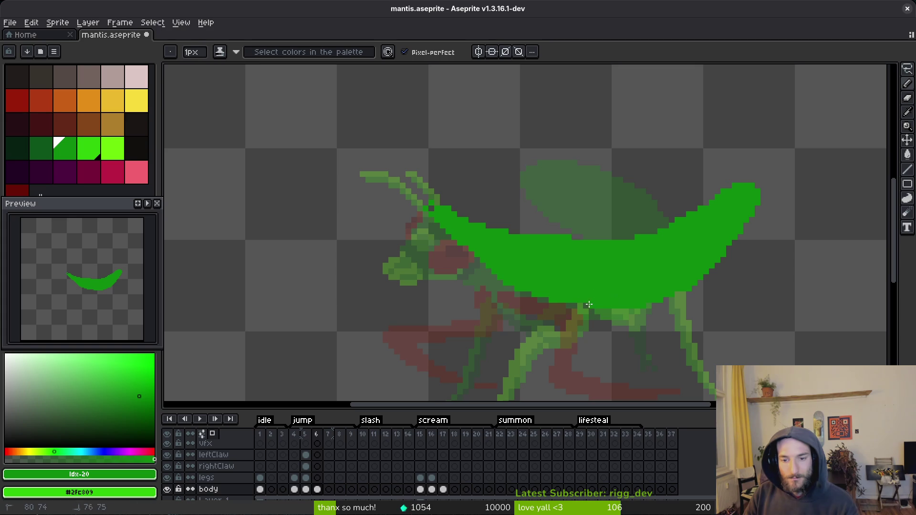
{"action": "left_click_drag", "start_coordinate": [492, 279], "coordinate": [426, 235]}
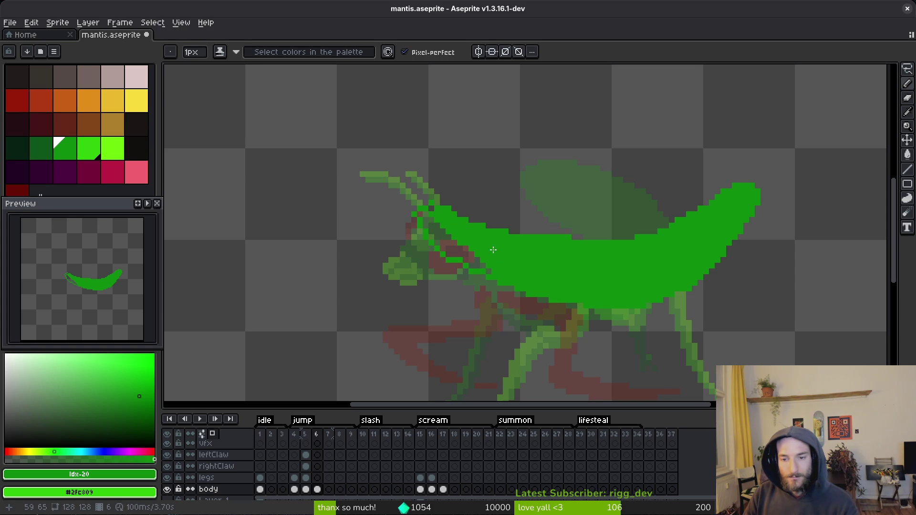
- Redraw the tail's lower edge and tip, then fill the tail interior green
{"action": "left_click_drag", "start_coordinate": [739, 269], "coordinate": [783, 233]}
{"action": "key", "text": "ctrl+z"}
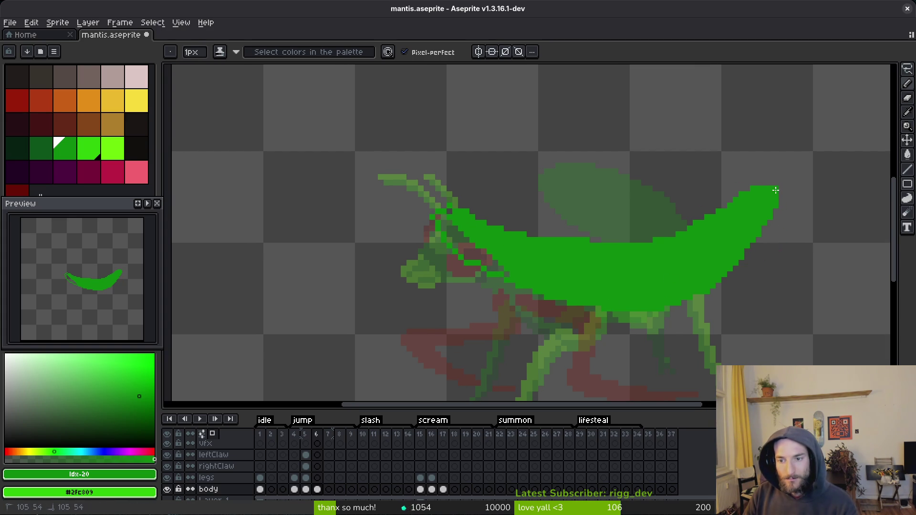
{"action": "key", "text": "ctrl+z"}
{"action": "left_click", "coordinate": [782, 205]}
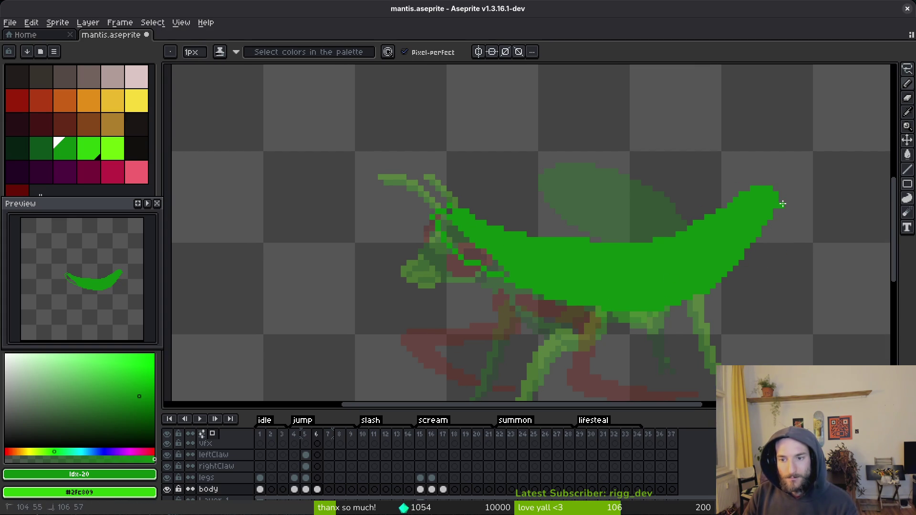
{"action": "left_click_drag", "start_coordinate": [767, 257], "coordinate": [673, 309]}
{"action": "key", "text": "g"}
{"action": "left_click", "coordinate": [757, 254]}
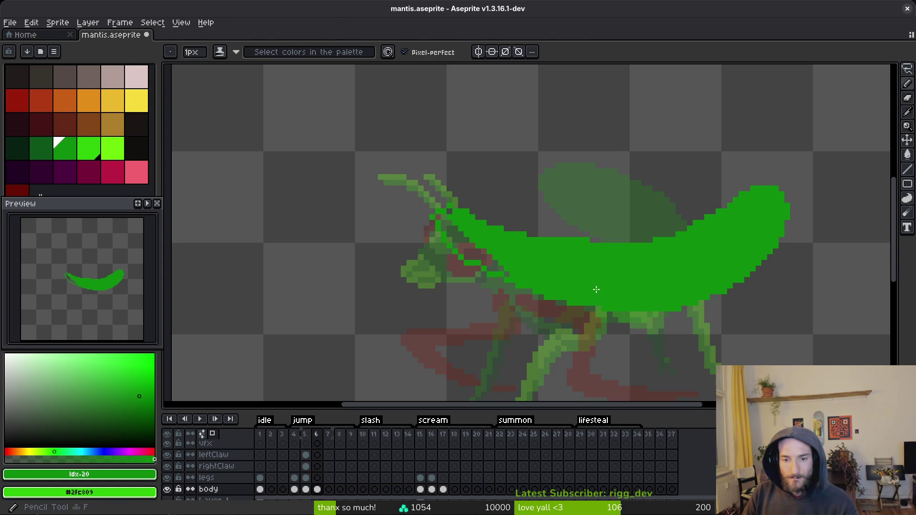